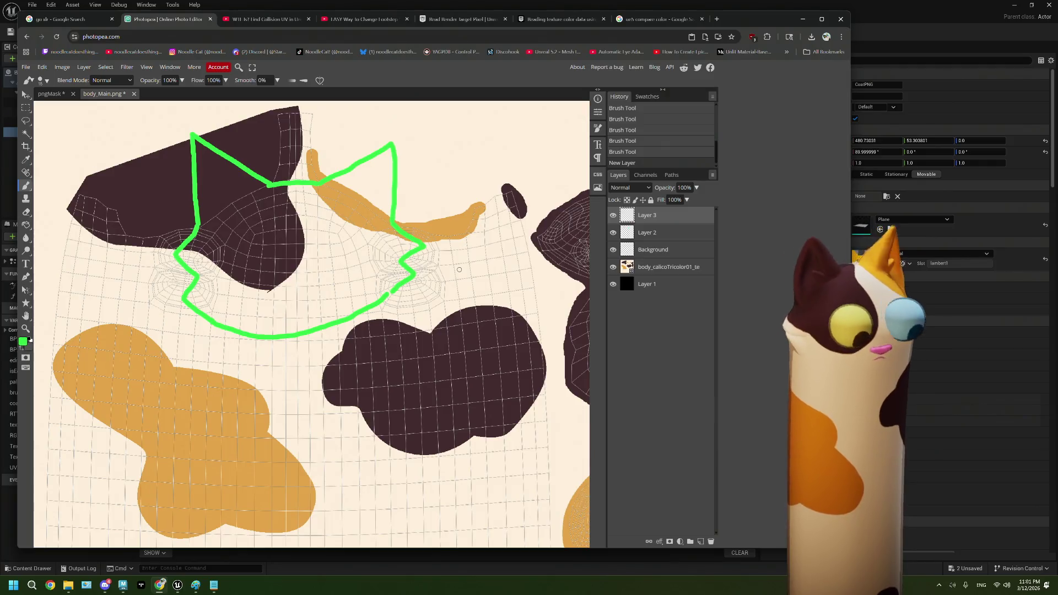
- On Layer 2, patch the gap in the green head outline with the Brush
click(649, 239)
key(w)
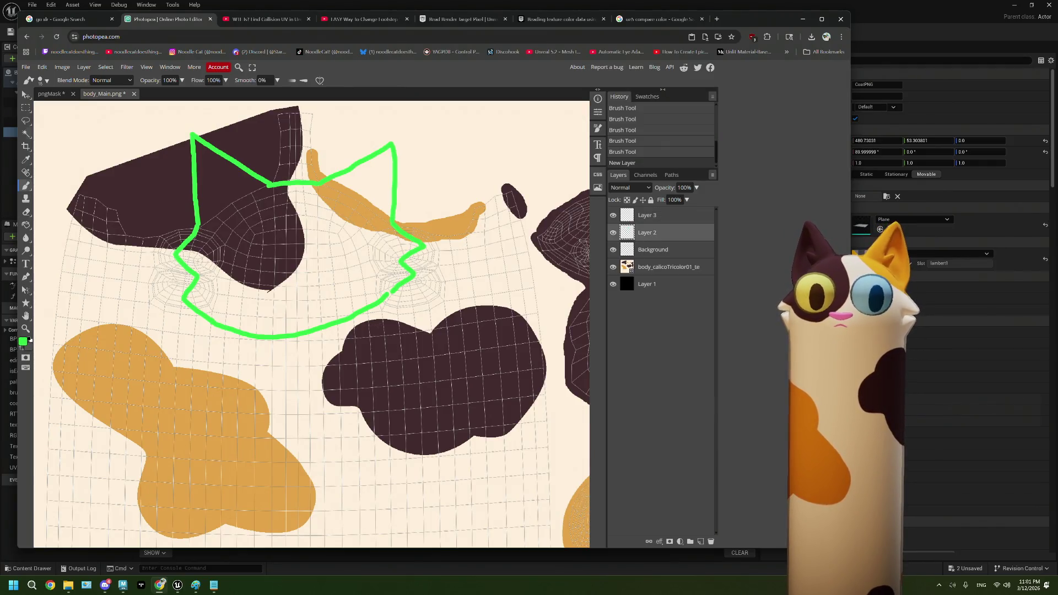
click(419, 329)
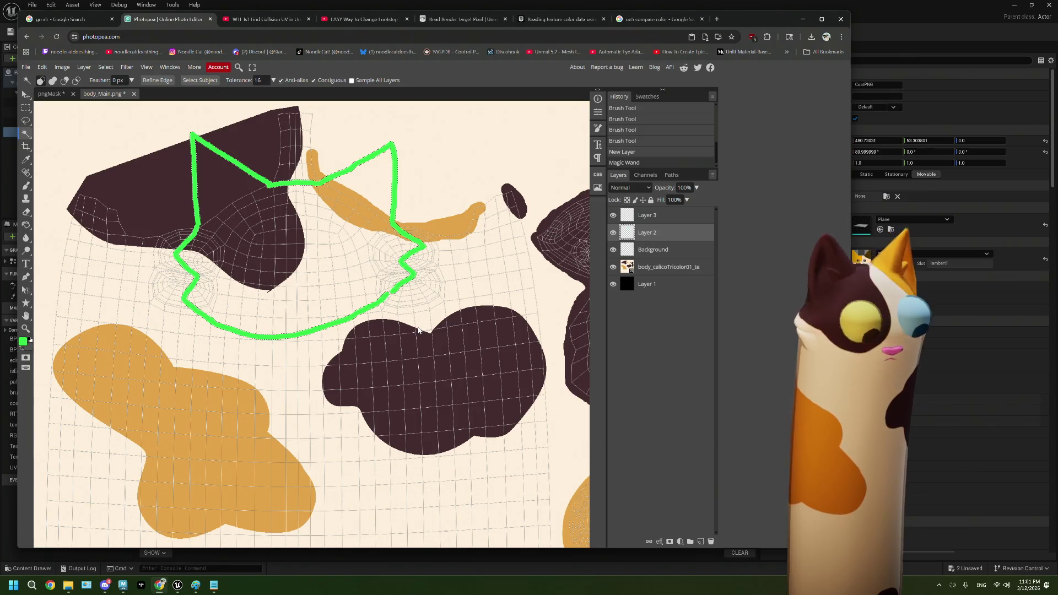
key(ctrl+z)
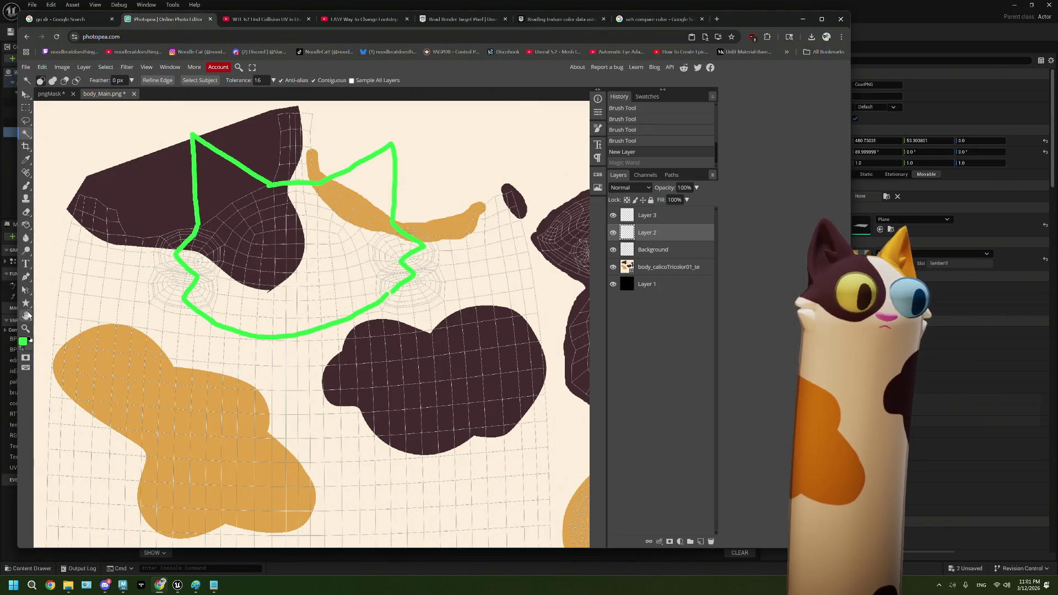
click(27, 187)
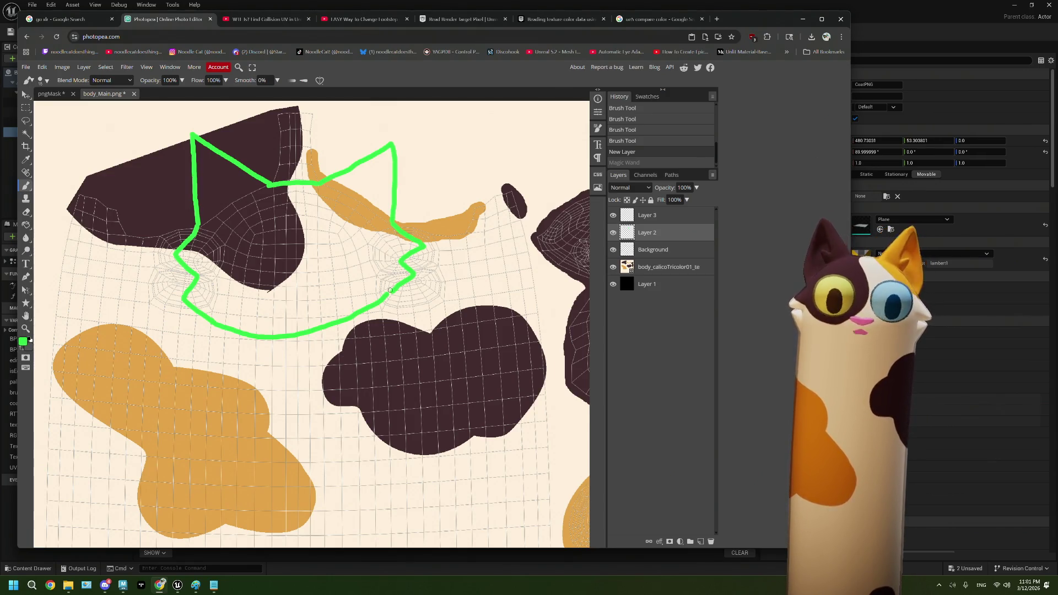
click(391, 291)
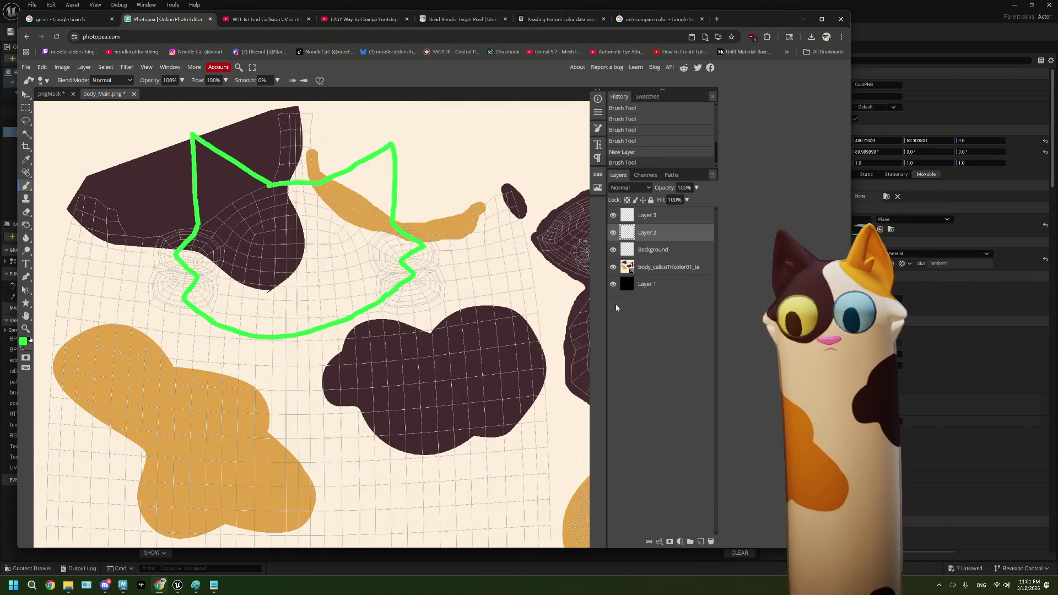
- Magic-wand outside the outline, move to Layer 3 and invert the selection to cover the head
key(w)
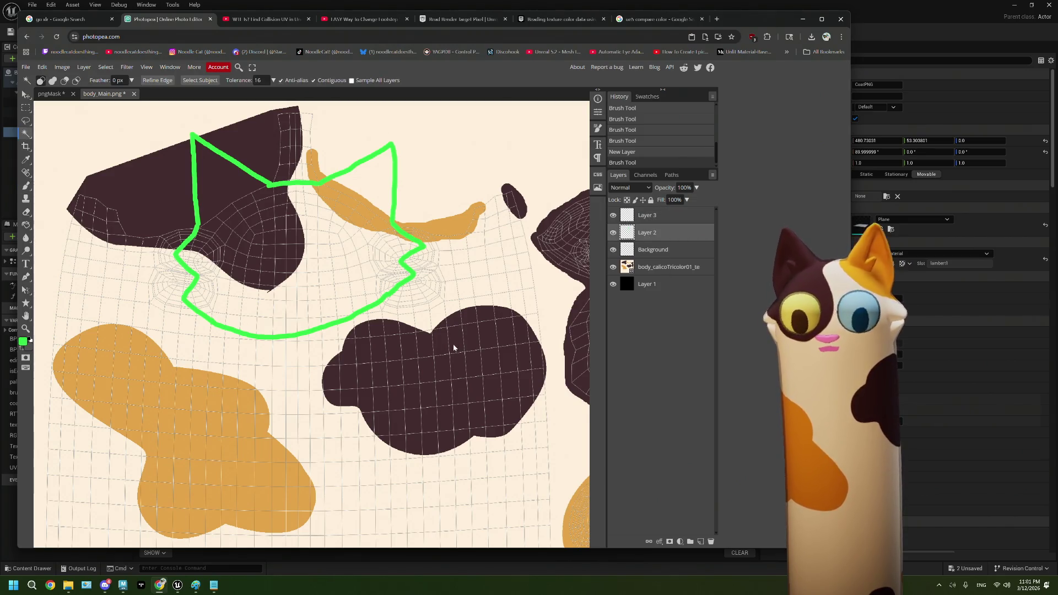
click(429, 343)
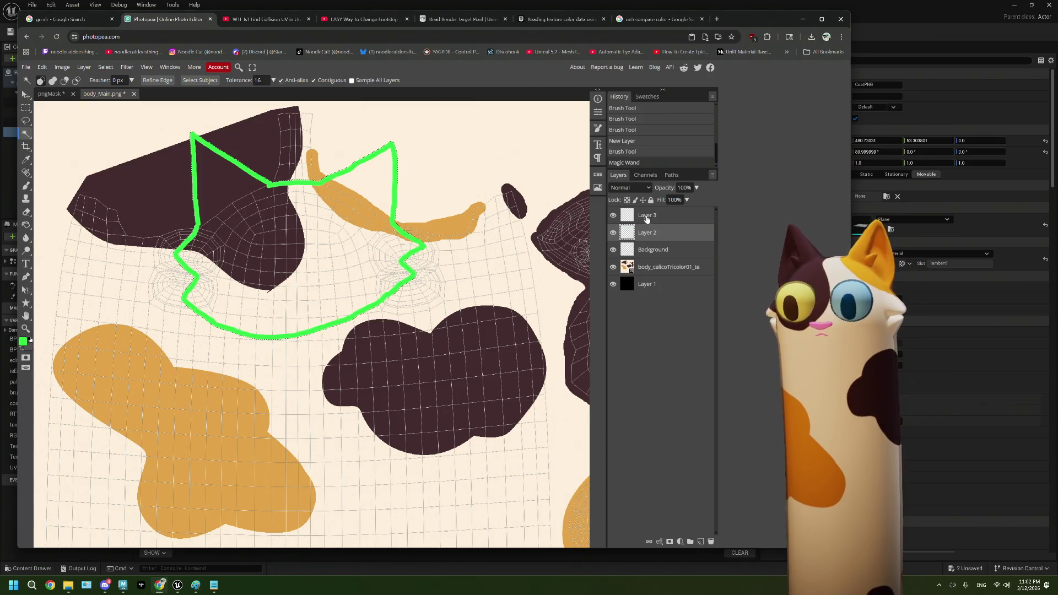
key(alt+bracketright)
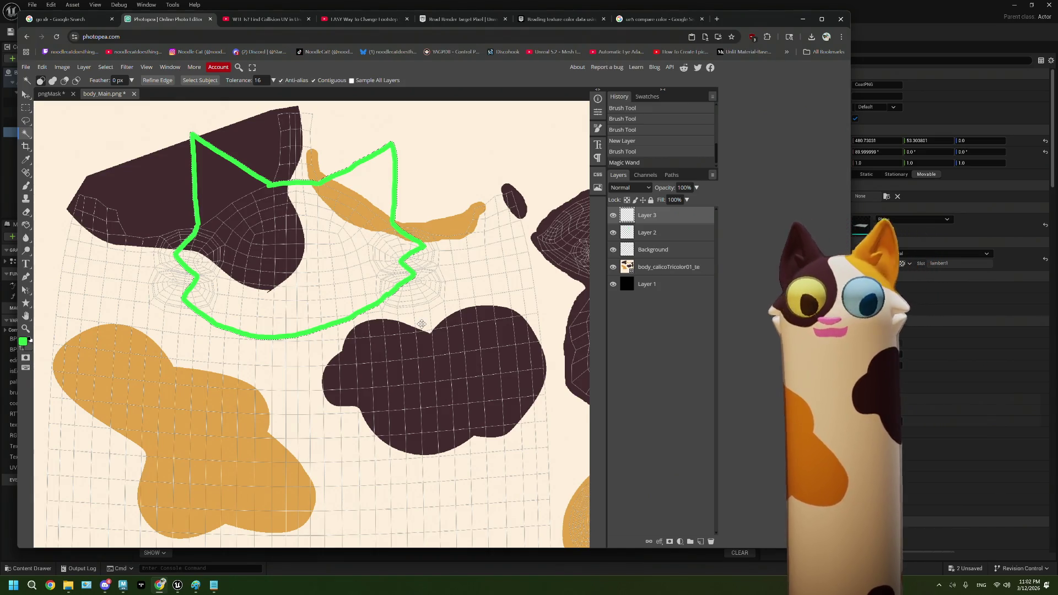
key(ctrl+shift+i)
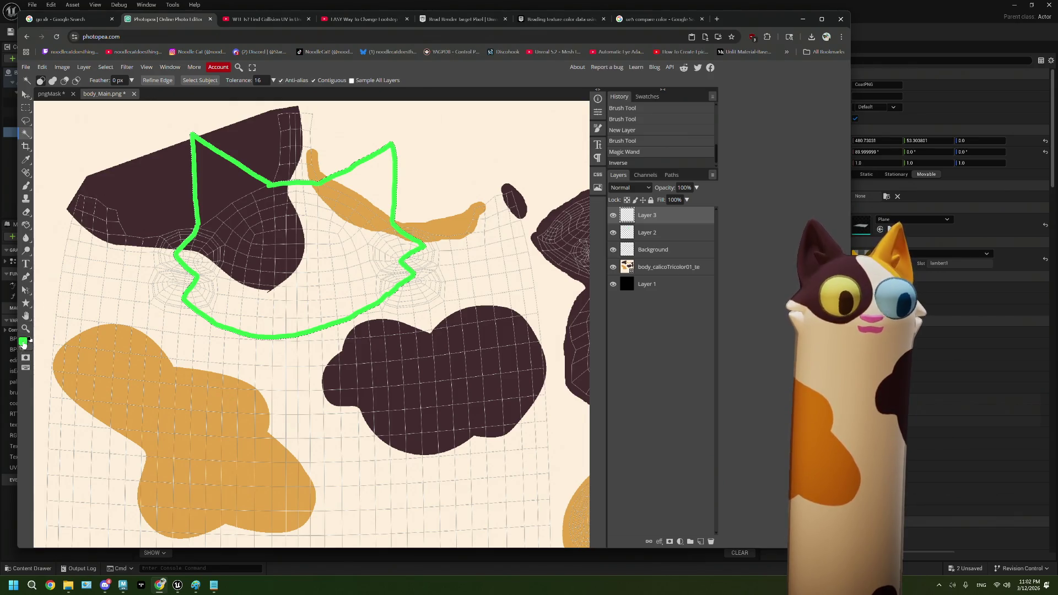
click(23, 342)
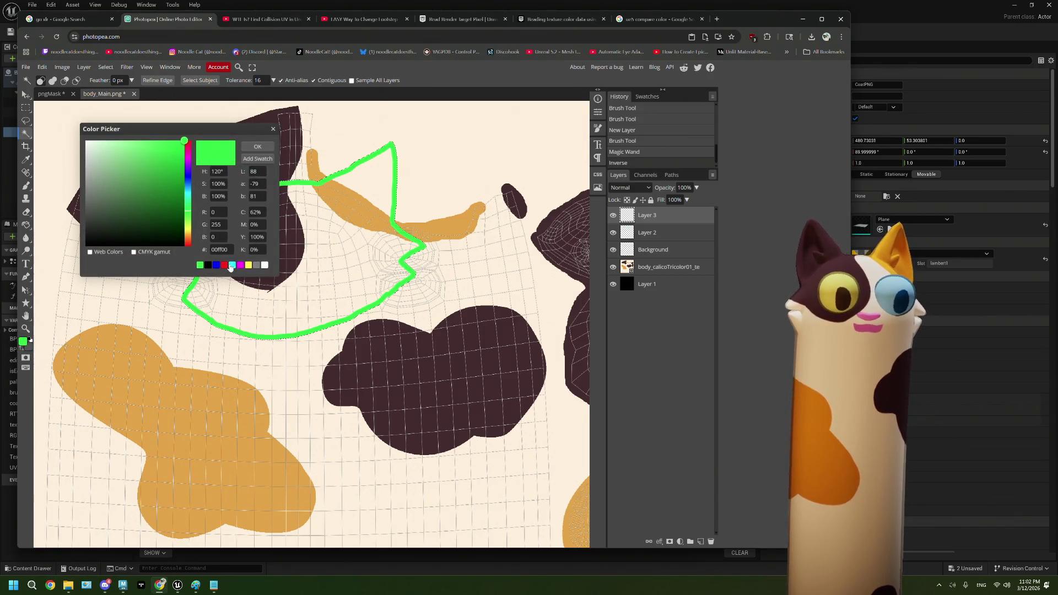
- Set the foreground to red (ff0000) and Paint Bucket the head selection
click(227, 266)
click(258, 146)
key(ctrl+d)
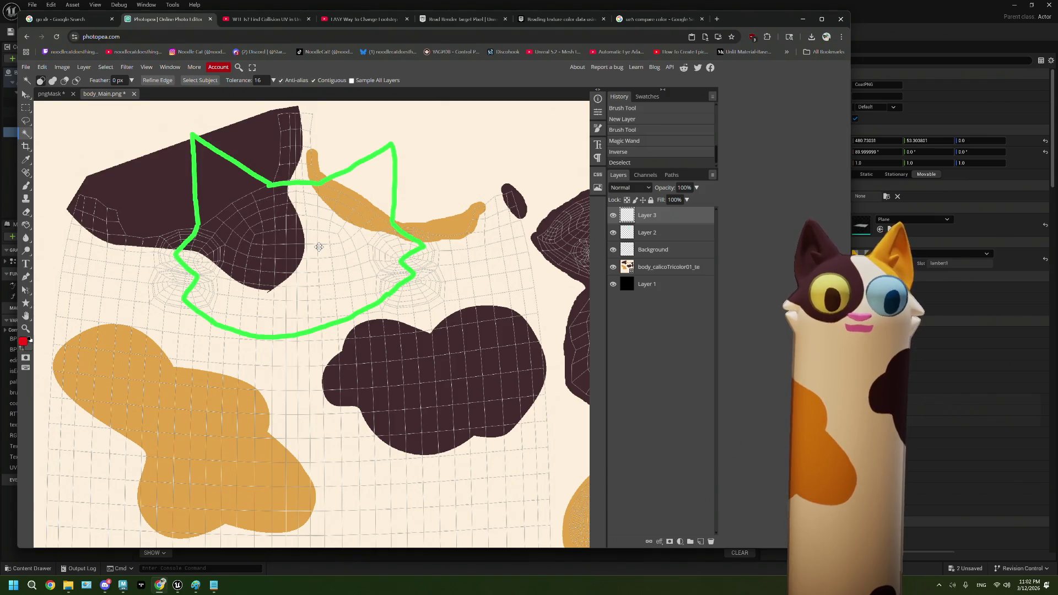
key(ctrl+z)
click(26, 224)
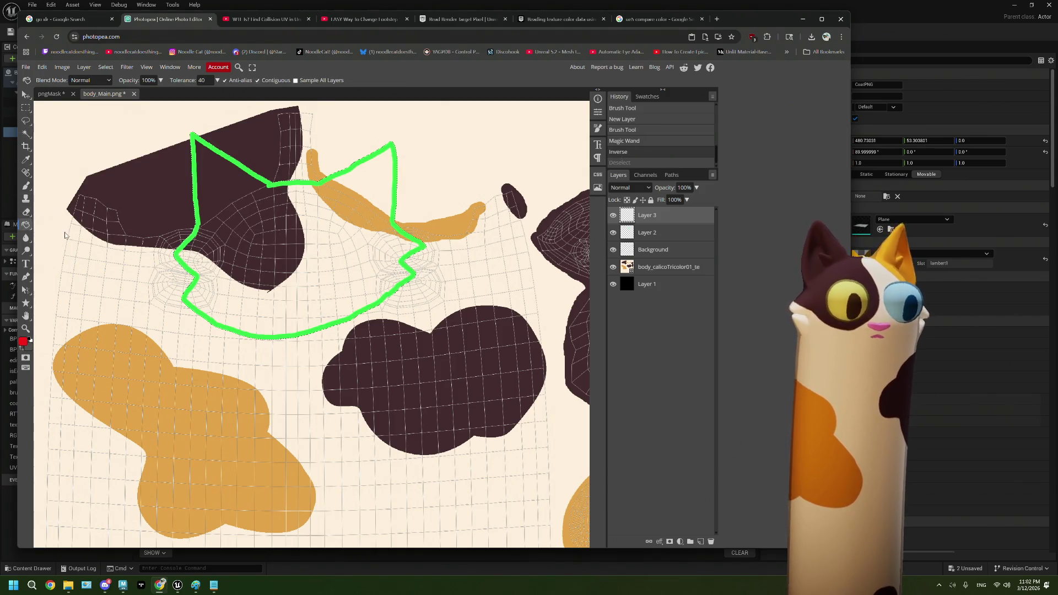
click(342, 297)
- Hide Layer 2, Background and Layer 1, keep the calico texture visible, and set Layer 3 opacity to 52%
click(613, 232)
click(613, 250)
click(613, 267)
click(613, 284)
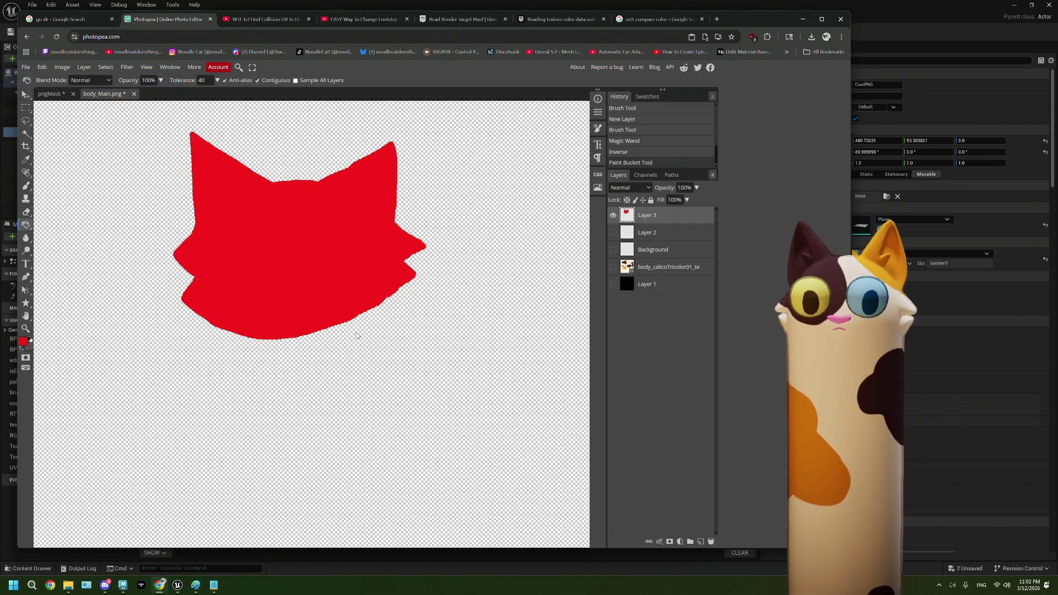
click(612, 268)
click(613, 268)
click(612, 268)
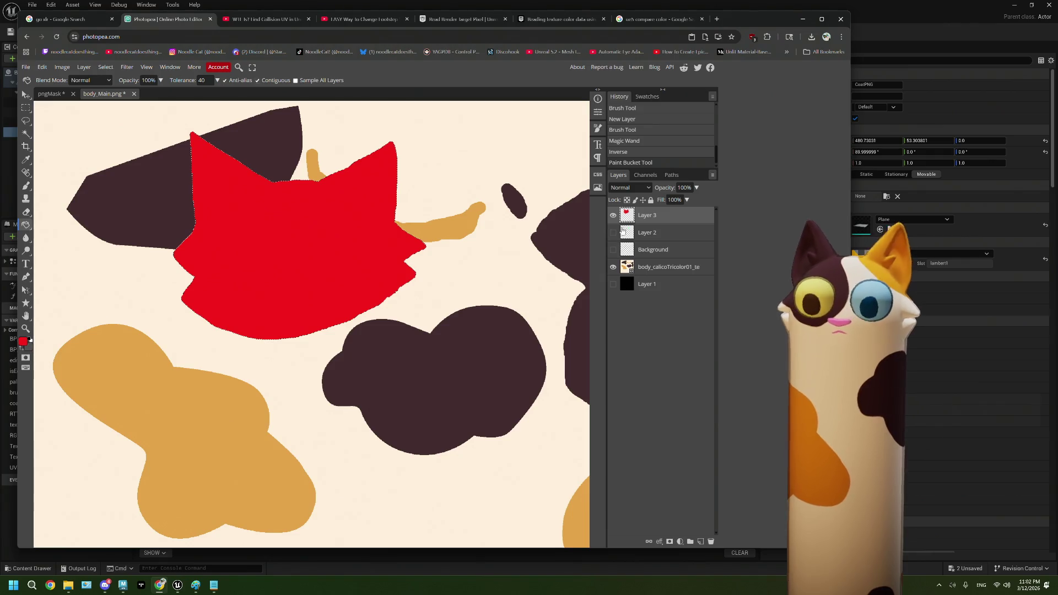
click(696, 189)
drag(695, 200, 678, 199)
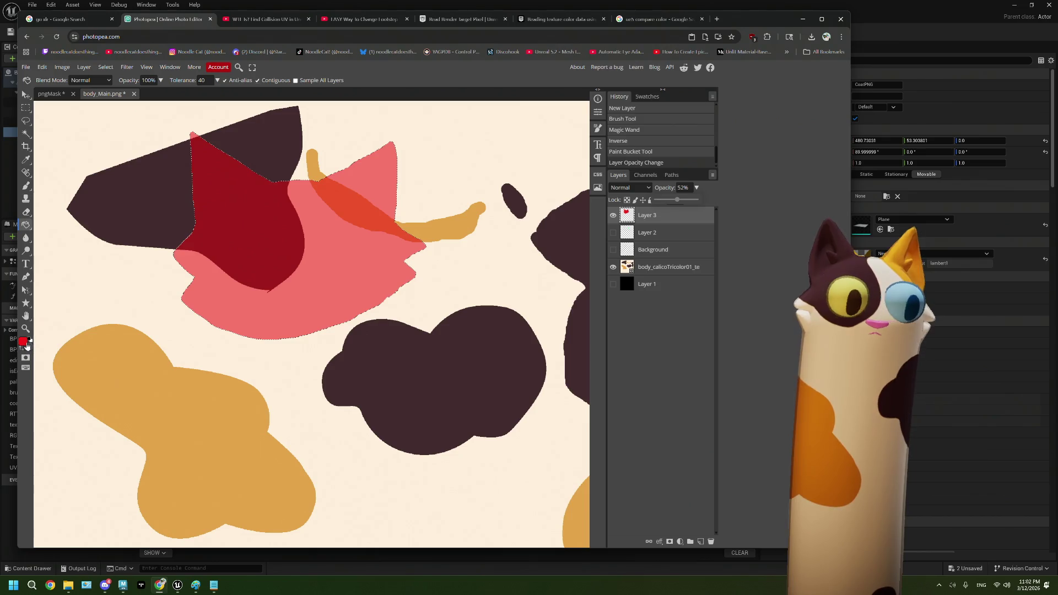
- Paint a trial green stroke over the head's right ear with a 193 px brush
click(22, 341)
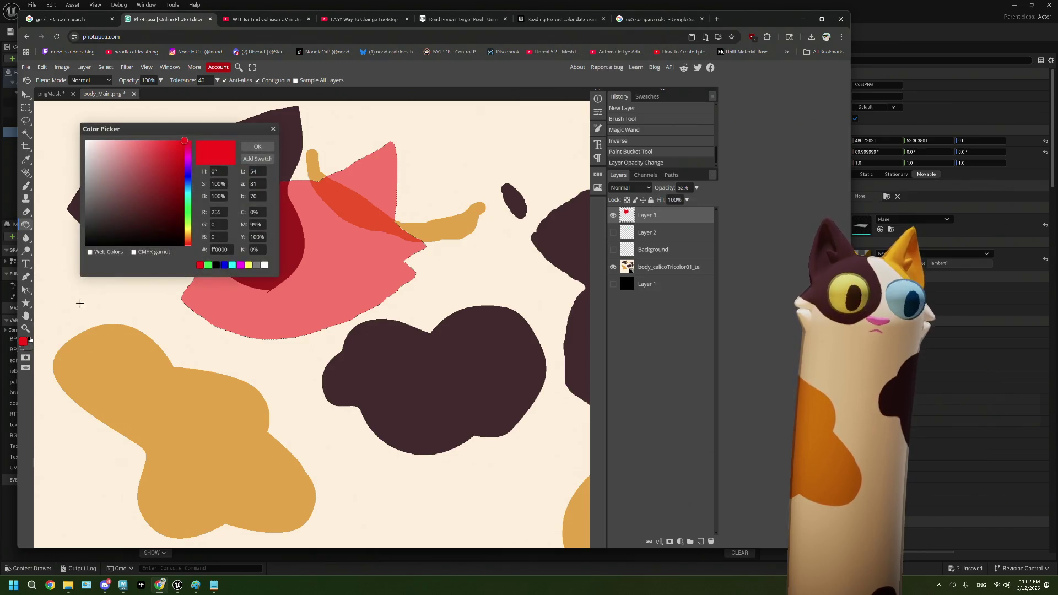
click(208, 265)
click(259, 146)
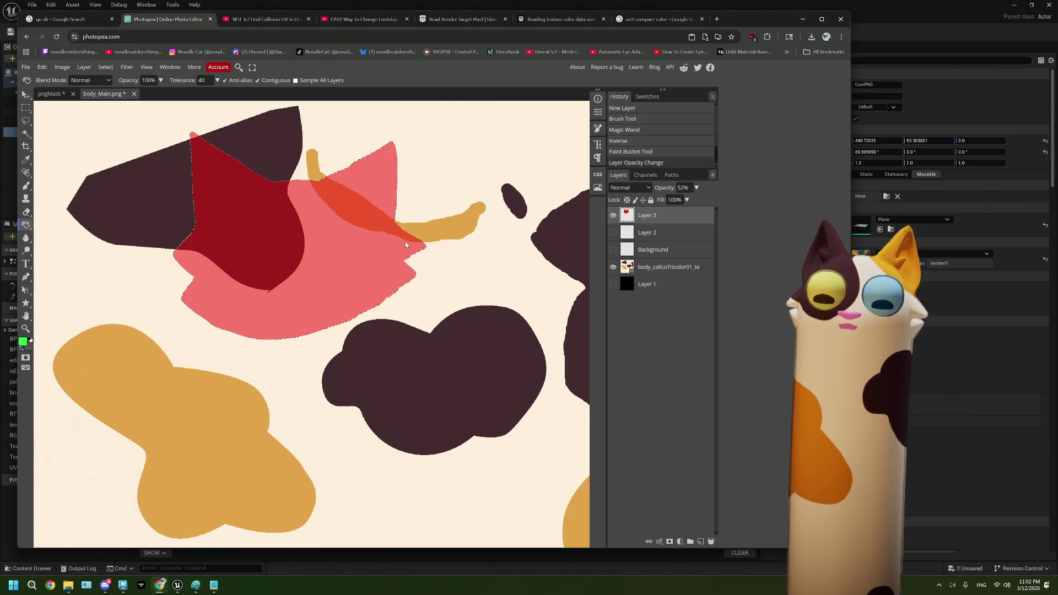
scroll(405, 241, down, 2)
scroll(403, 242, up, 3)
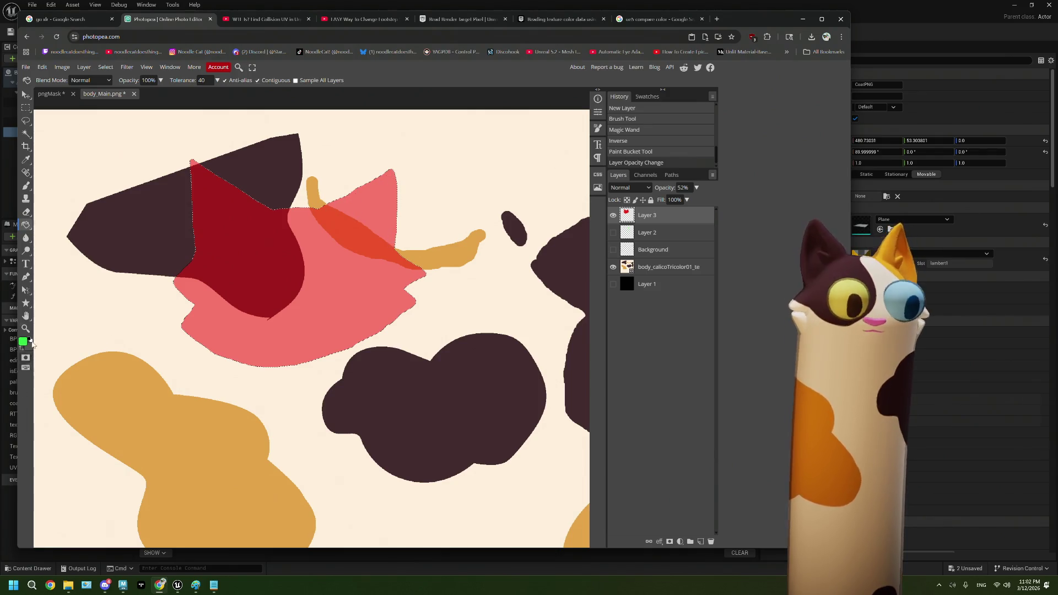
click(26, 185)
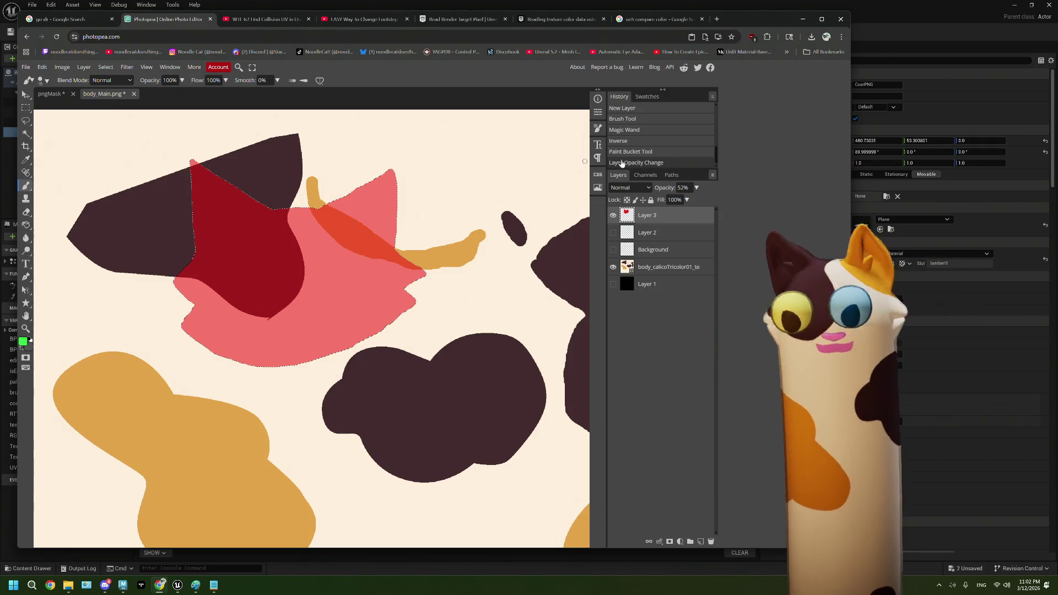
click(597, 128)
click(548, 175)
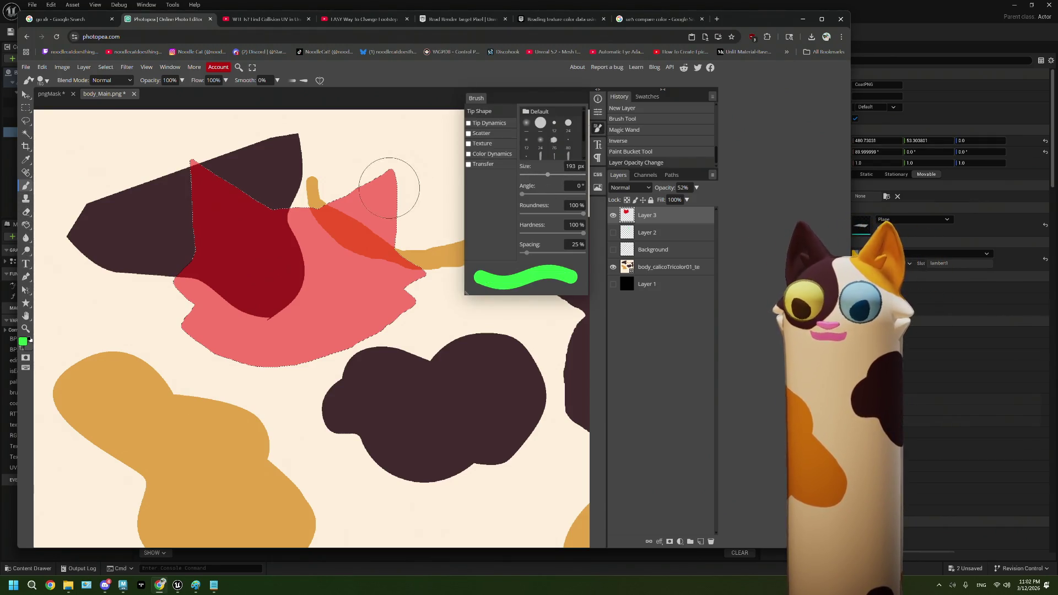
mouse_move(340, 200)
mouse_down()
mouse_move(380, 228)
mouse_move(399, 224)
mouse_move(416, 208)
mouse_move(383, 170)
mouse_move(412, 224)
mouse_up()
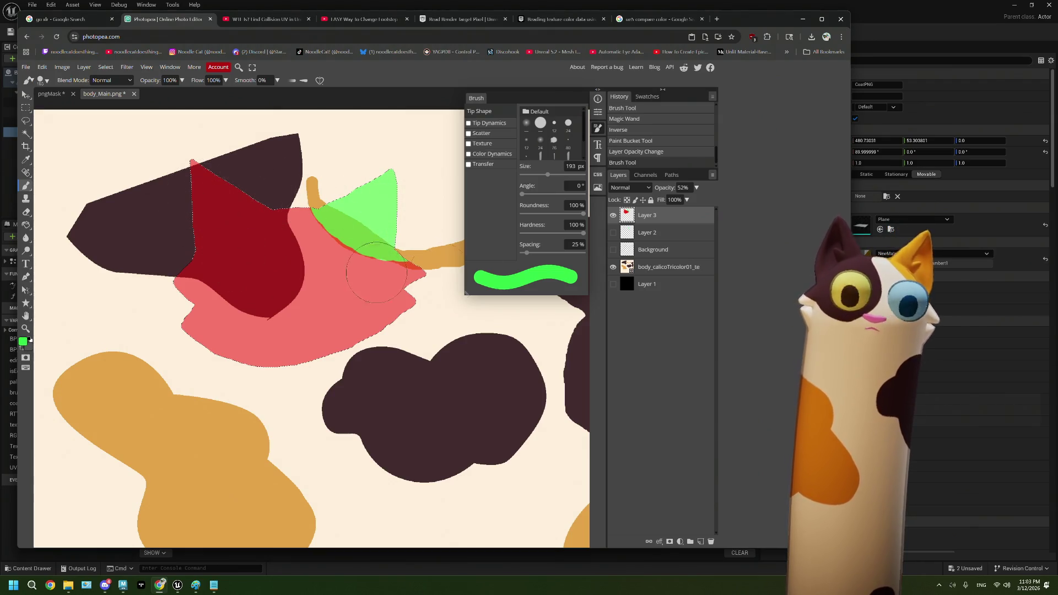
- Paint a trial blue stroke on the left side, then undo all strokes and the opacity change
click(23, 342)
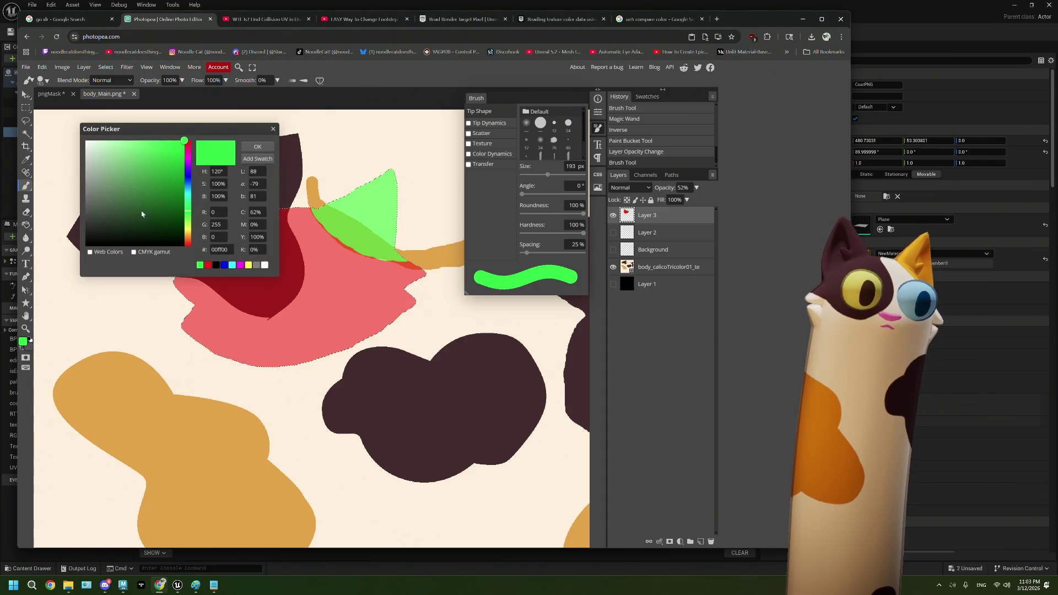
click(187, 182)
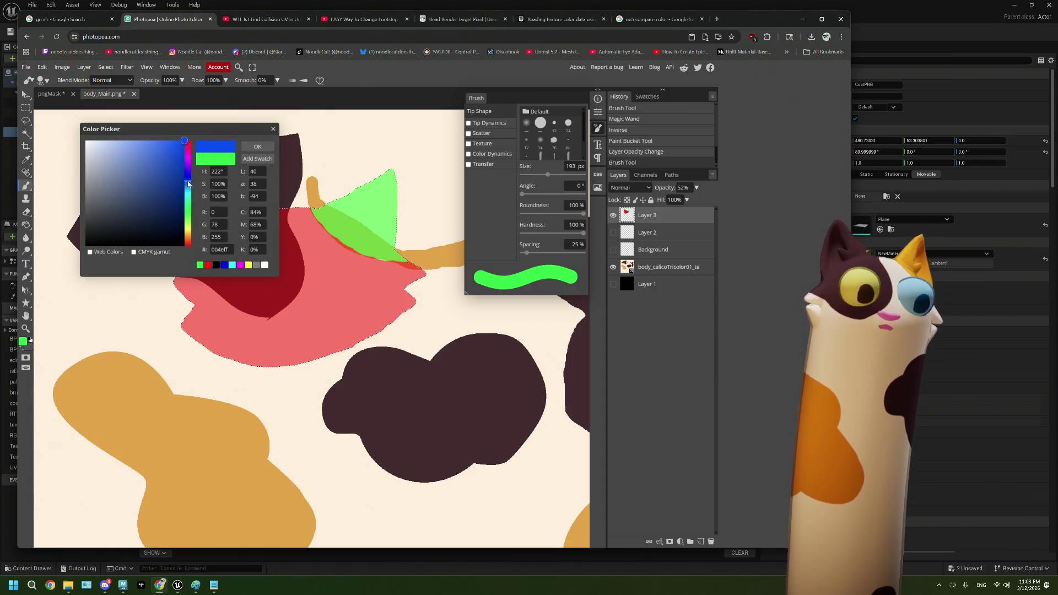
click(224, 265)
click(251, 150)
mouse_move(217, 198)
mouse_down()
mouse_move(215, 234)
mouse_move(186, 248)
mouse_move(234, 269)
mouse_up()
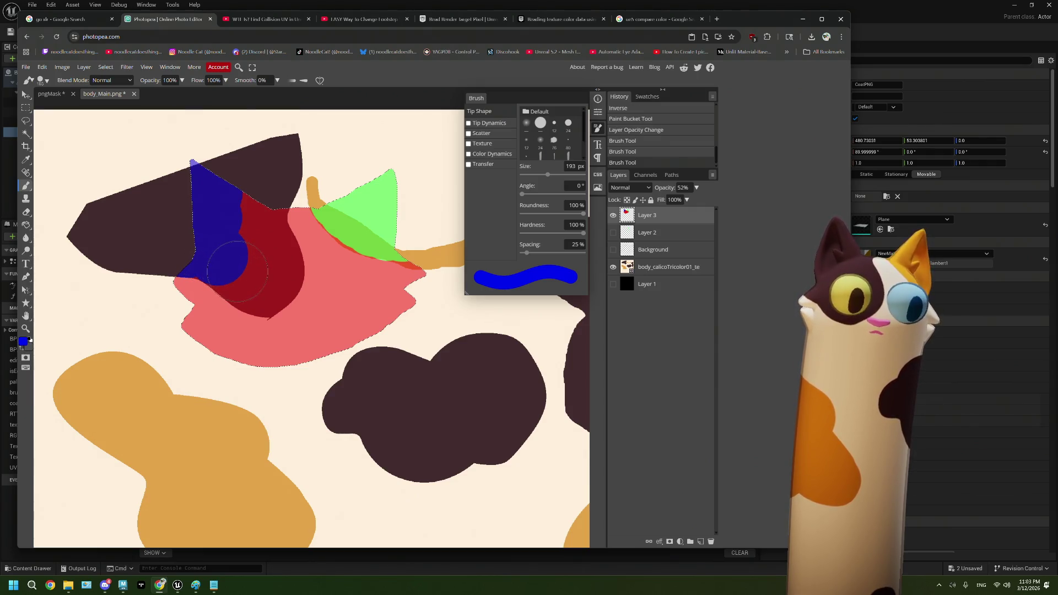
key(ctrl+z)
key(ctrl+z)
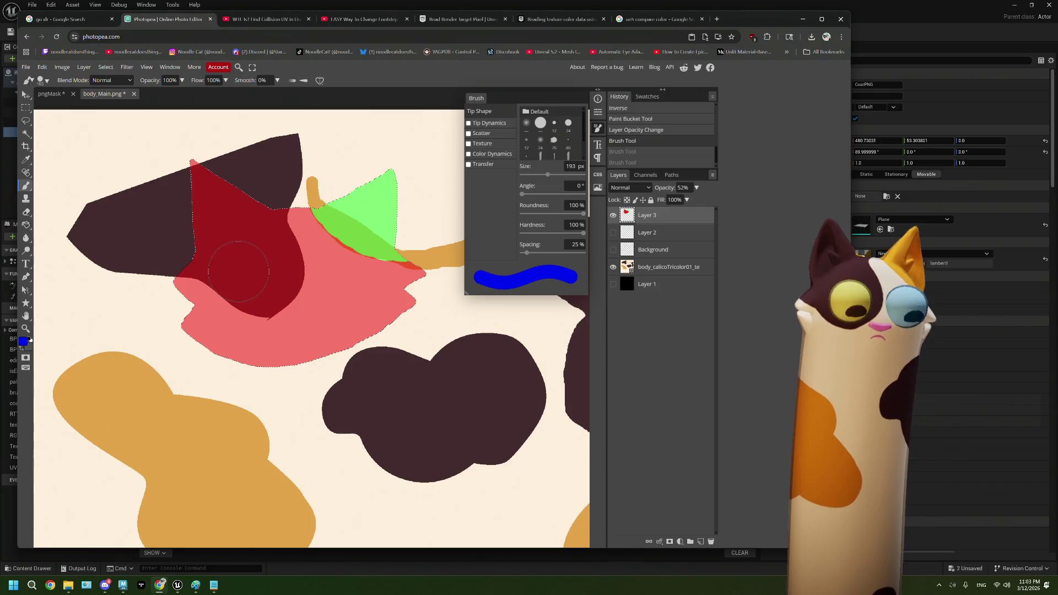
key(ctrl+z)
key(ctrl+z)
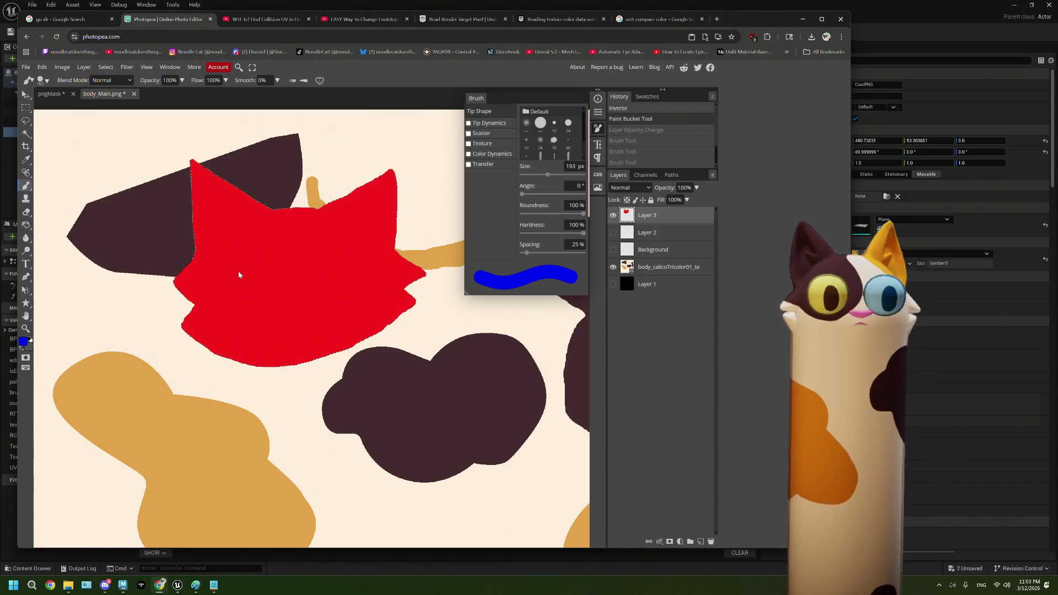
- Show Layer 1's black fill, Paint Bucket the head shape white, and deselect
click(613, 284)
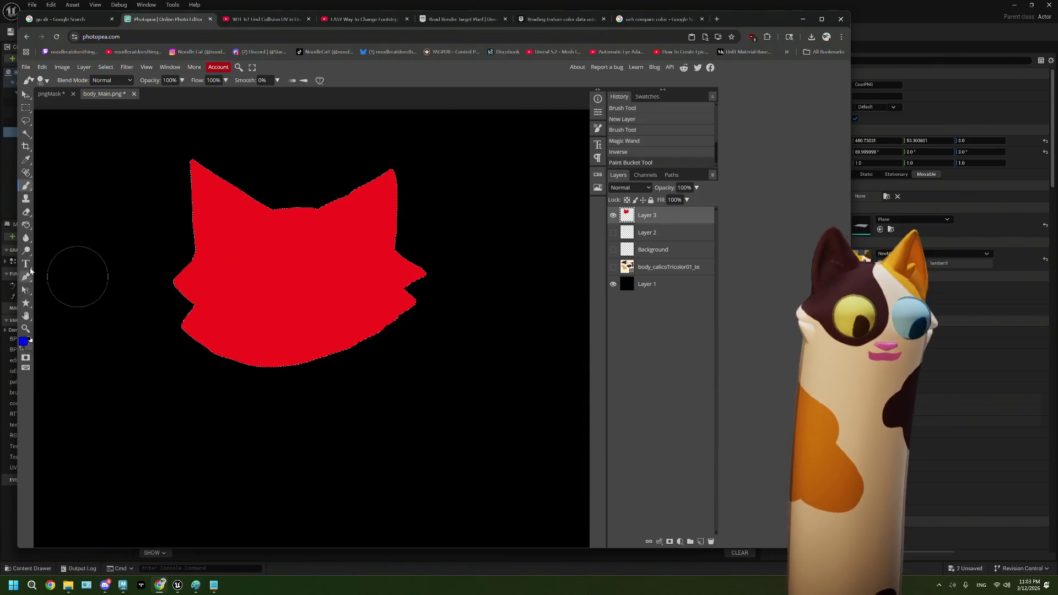
click(26, 226)
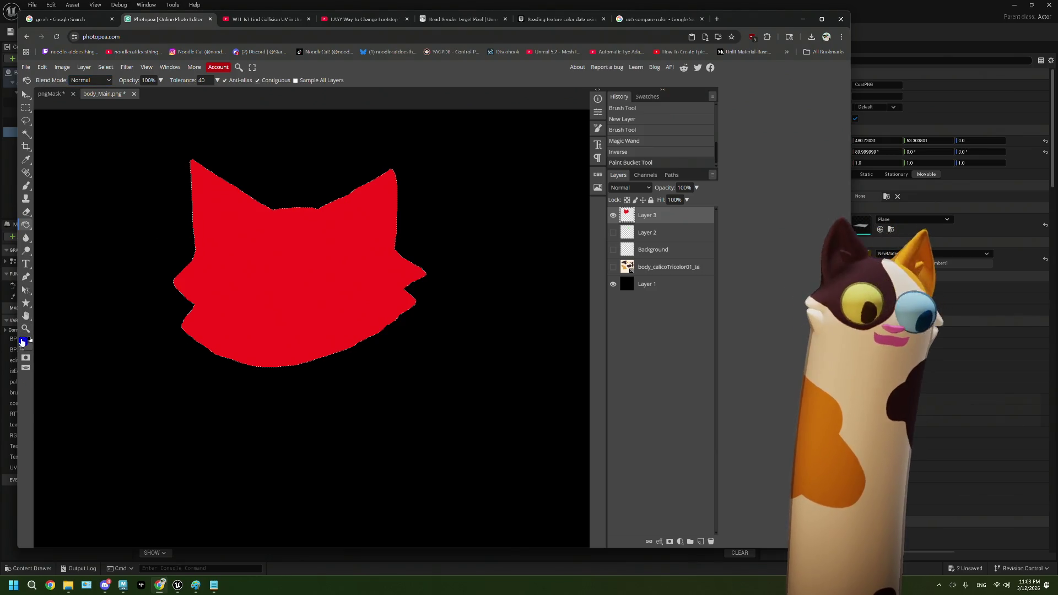
click(23, 341)
drag(158, 208, 84, 140)
click(245, 148)
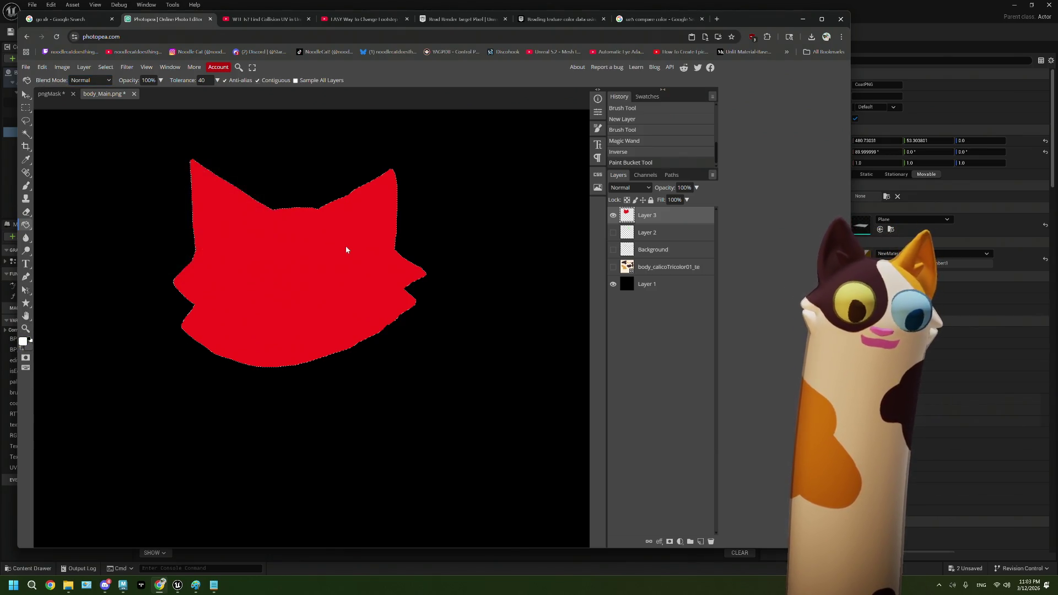
click(348, 248)
key(ctrl+d)
scroll(371, 315, down, 1)
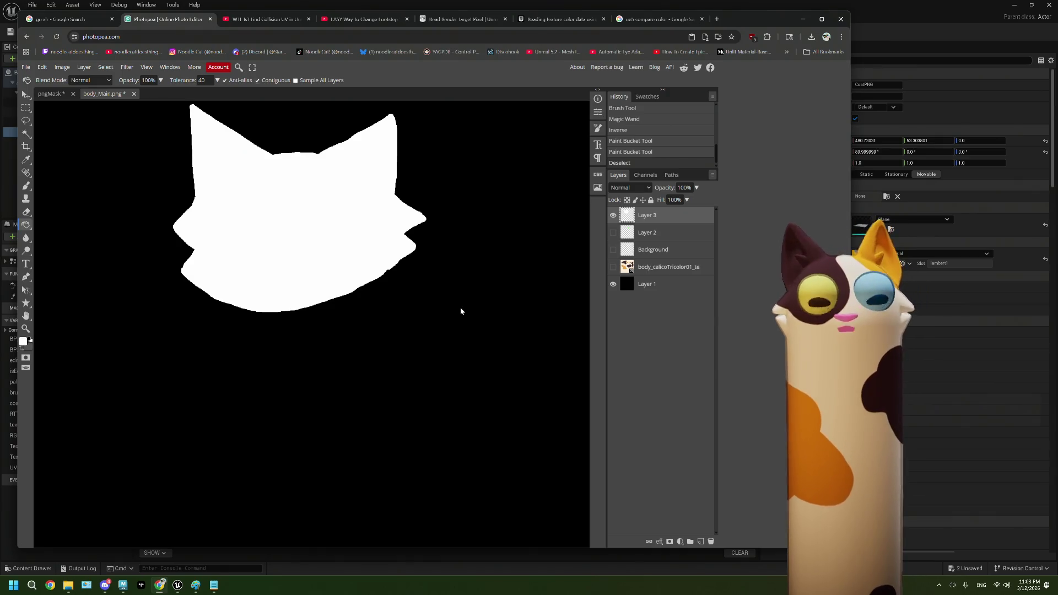
scroll(461, 308, up, 2)
scroll(461, 311, down, 4)
scroll(461, 311, up, 4)
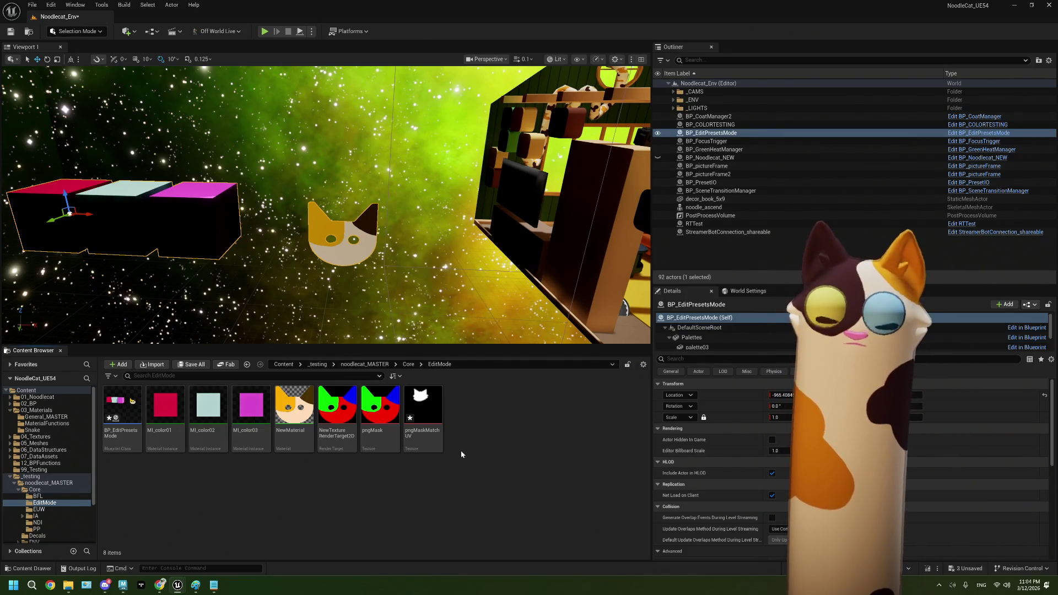
- Open BP_EditPresetsMode, go to the NewMaterial graph, and select the pngMask Texture Sample node
mouse_move(443, 444)
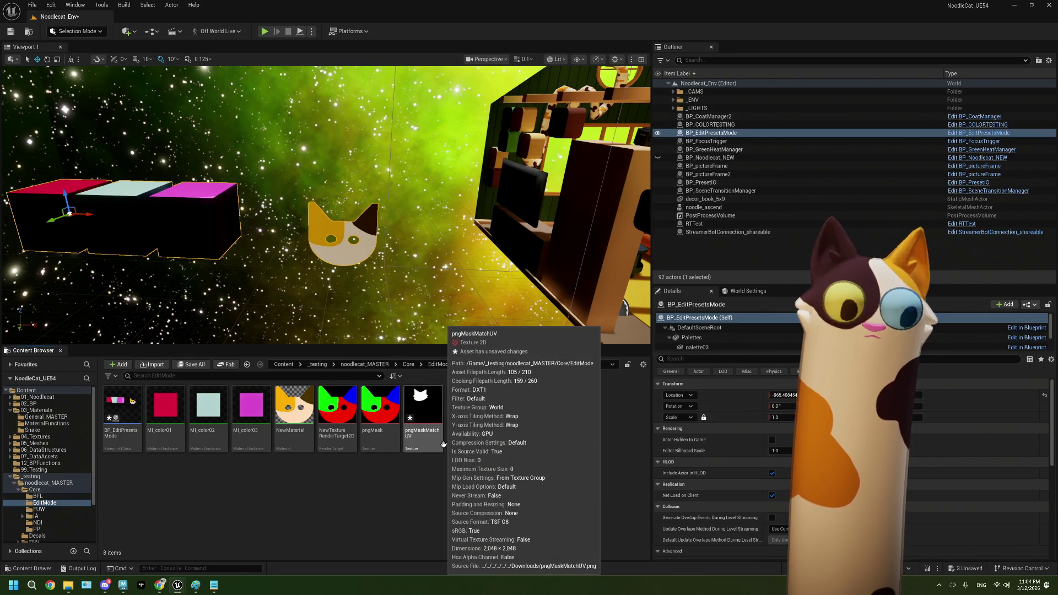
double_click(110, 407)
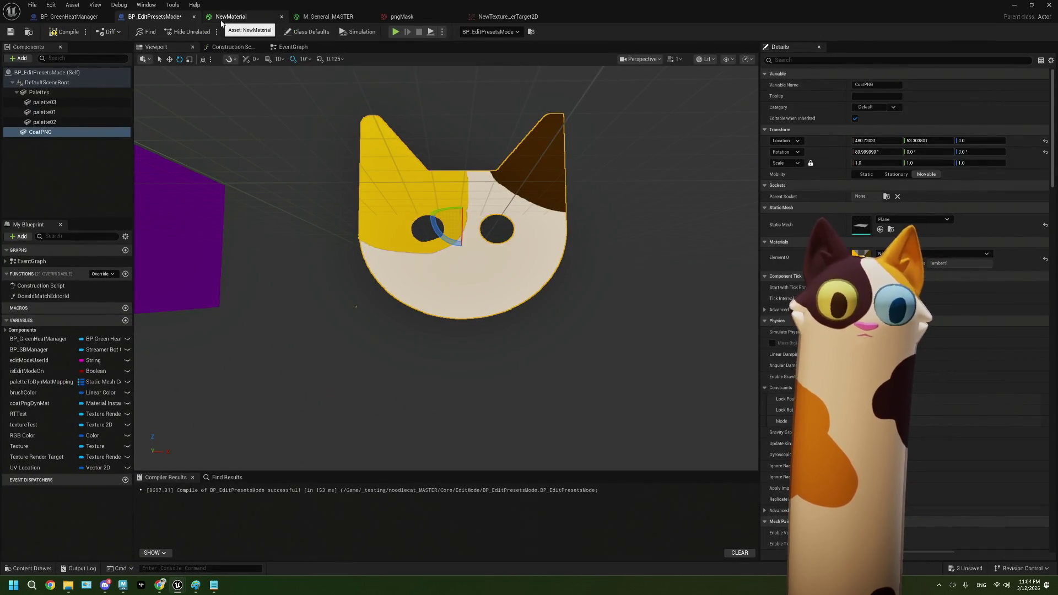
click(234, 16)
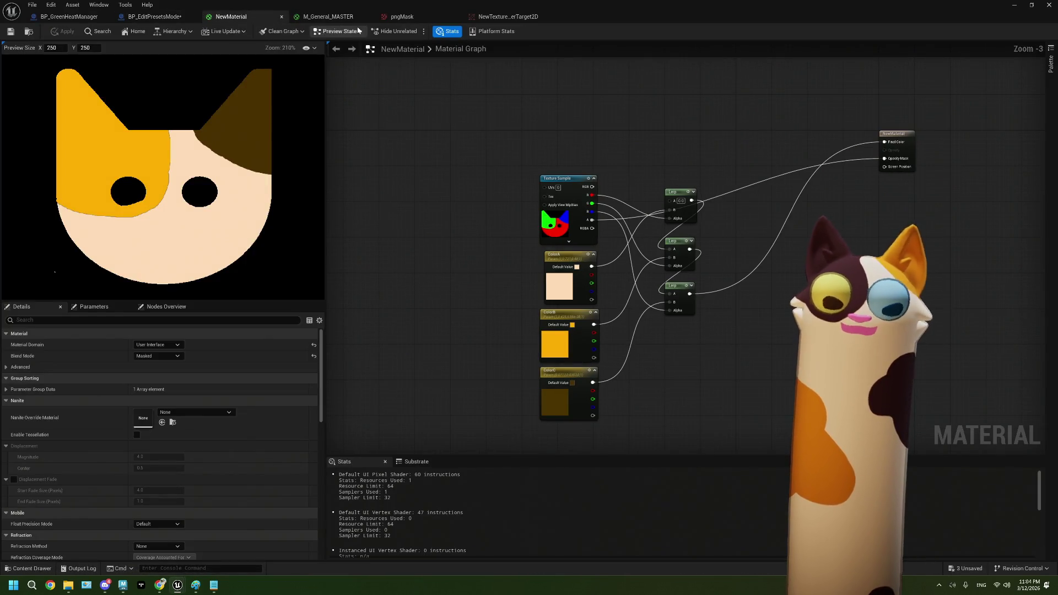
scroll(499, 237, up, 1)
scroll(499, 255, up, 2)
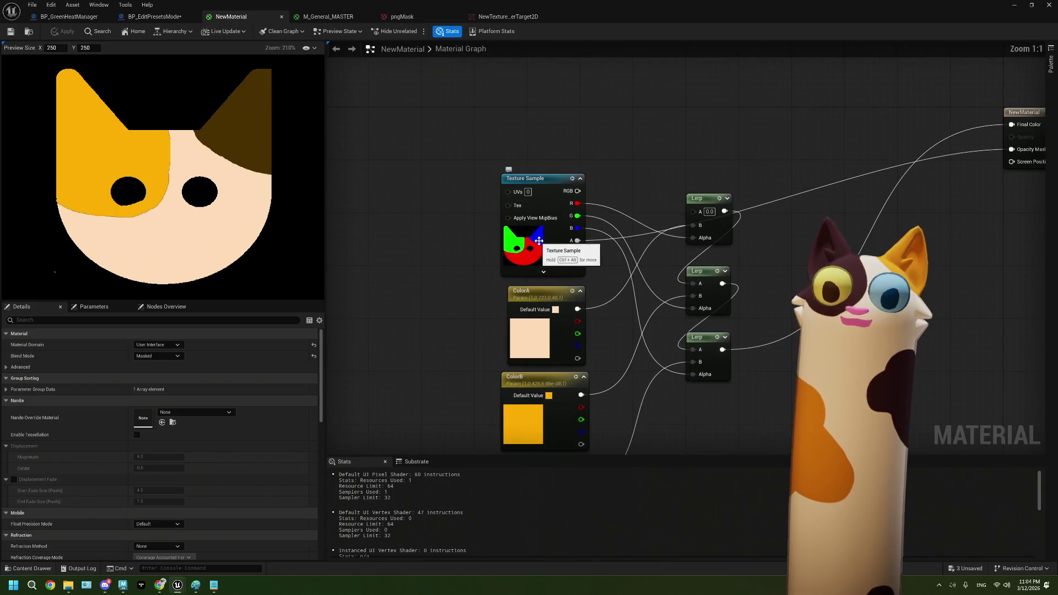
click(539, 235)
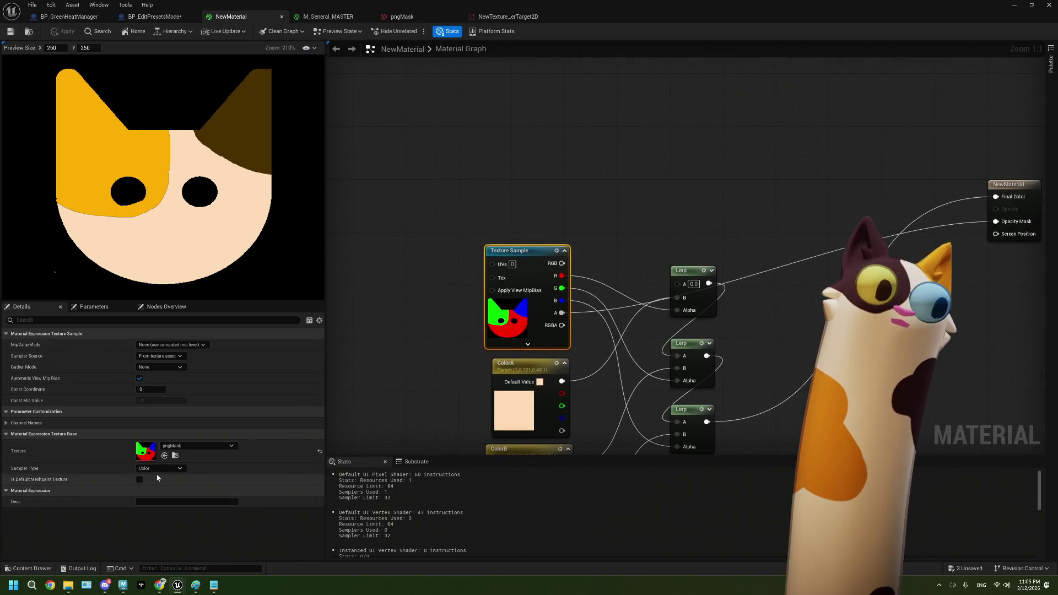
click(216, 445)
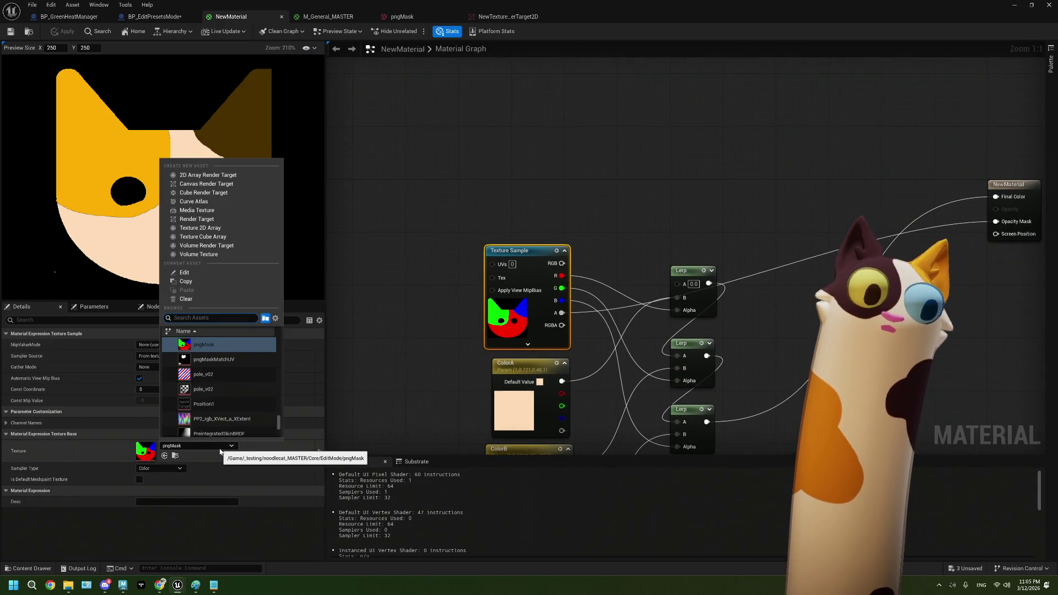
- Assign body_Calico_mask to the Texture Sample in place of pngMask
click(518, 220)
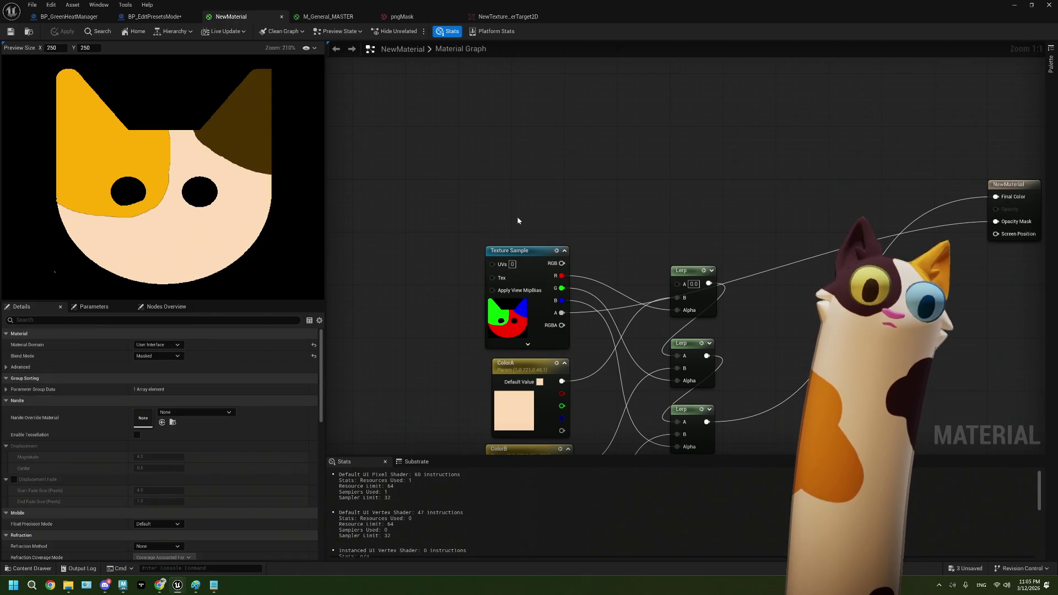
click(520, 319)
click(207, 446)
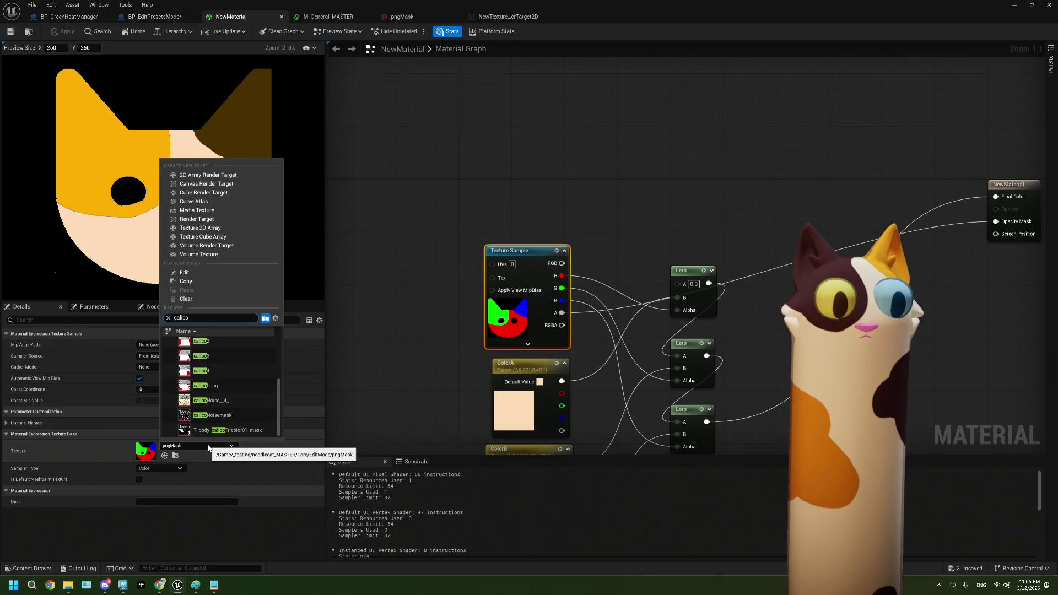
scroll(234, 386, up, 3)
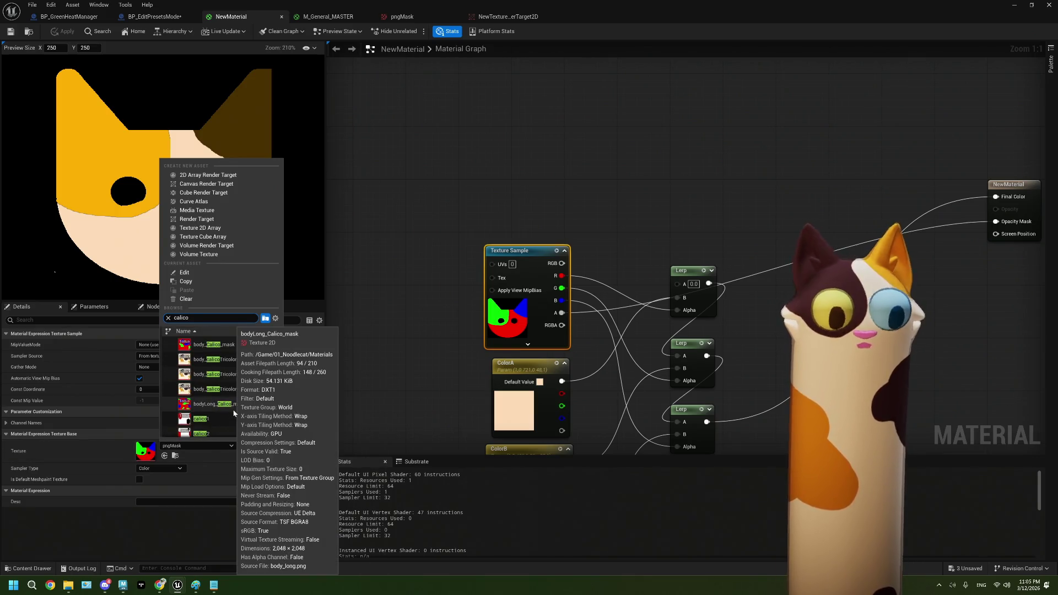
click(237, 345)
click(409, 349)
- Drag pngMaskMatchUV from the Content Browser into the graph and wire its A pin to Opacity Mask
mouse_move(415, 296)
mouse_down()
mouse_move(409, 229)
mouse_move(414, 349)
mouse_up()
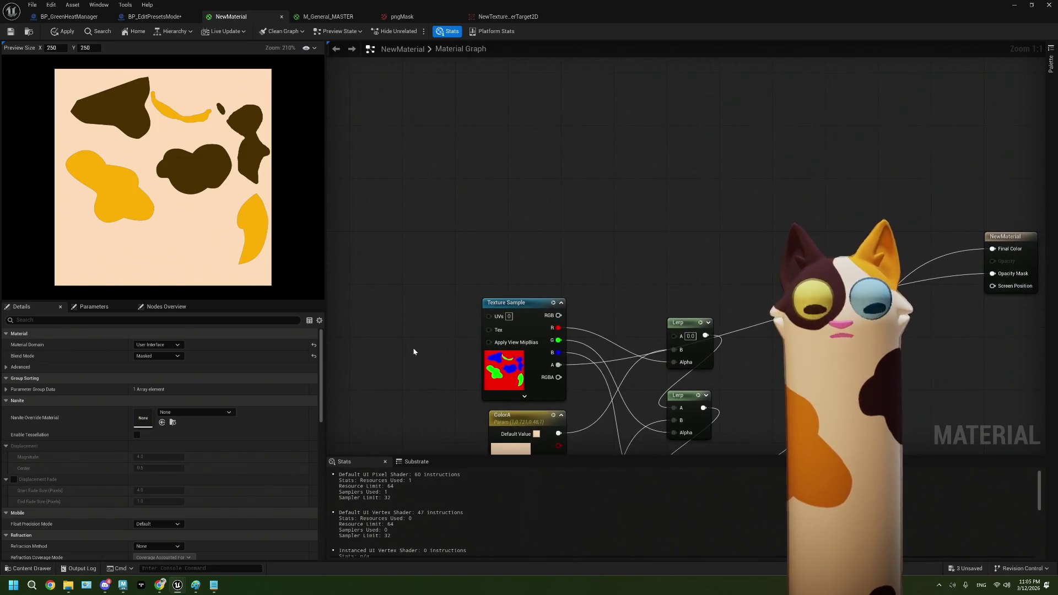
drag(471, 265, 473, 282)
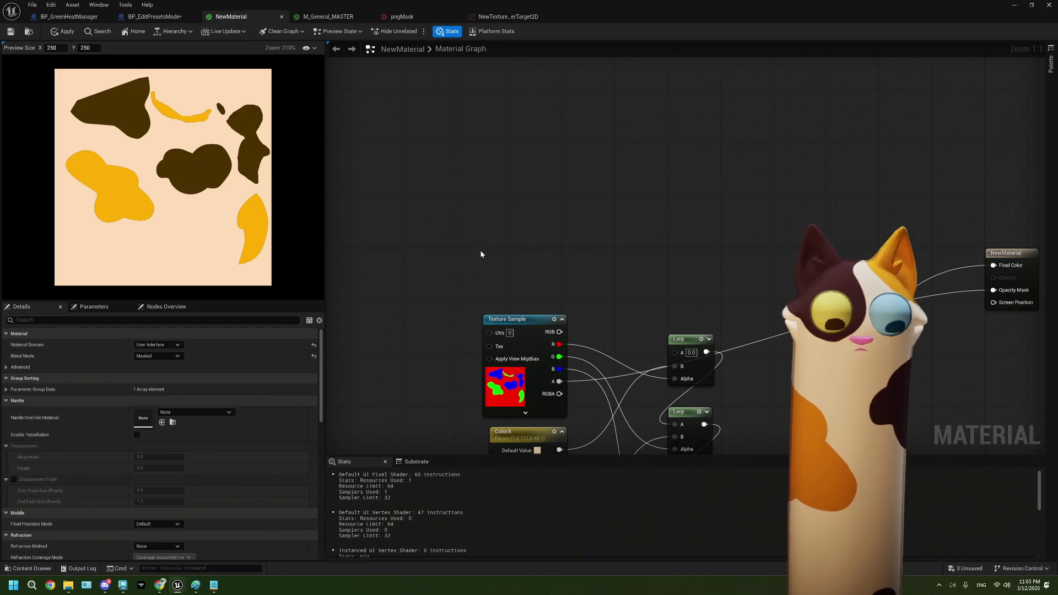
key(super+Down)
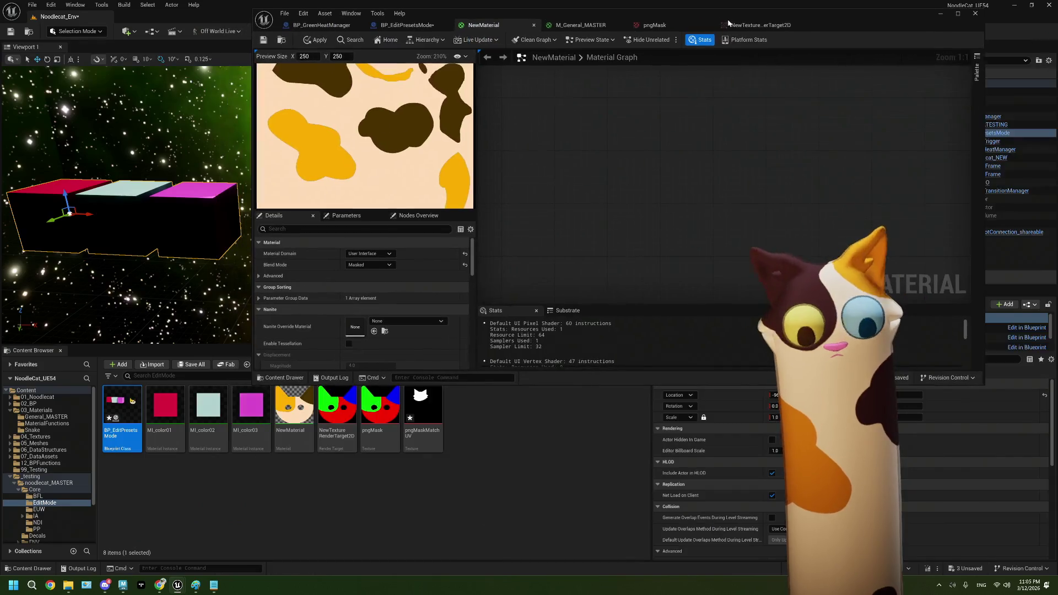
drag(421, 408, 626, 226)
key(super+Up)
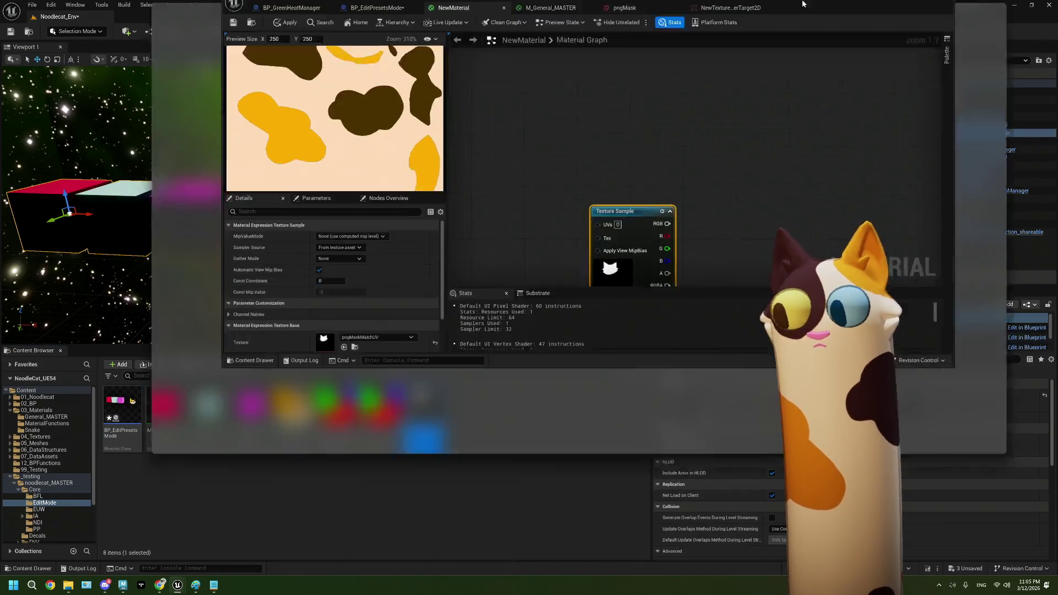
drag(512, 222, 672, 230)
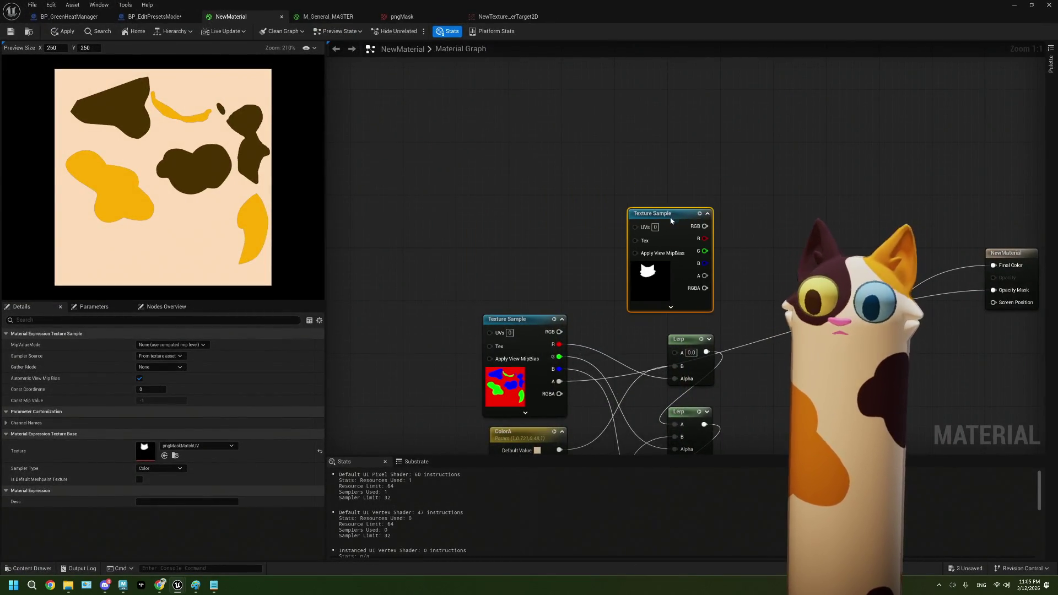
mouse_move(568, 237)
mouse_down()
mouse_move(710, 266)
mouse_move(857, 239)
mouse_up()
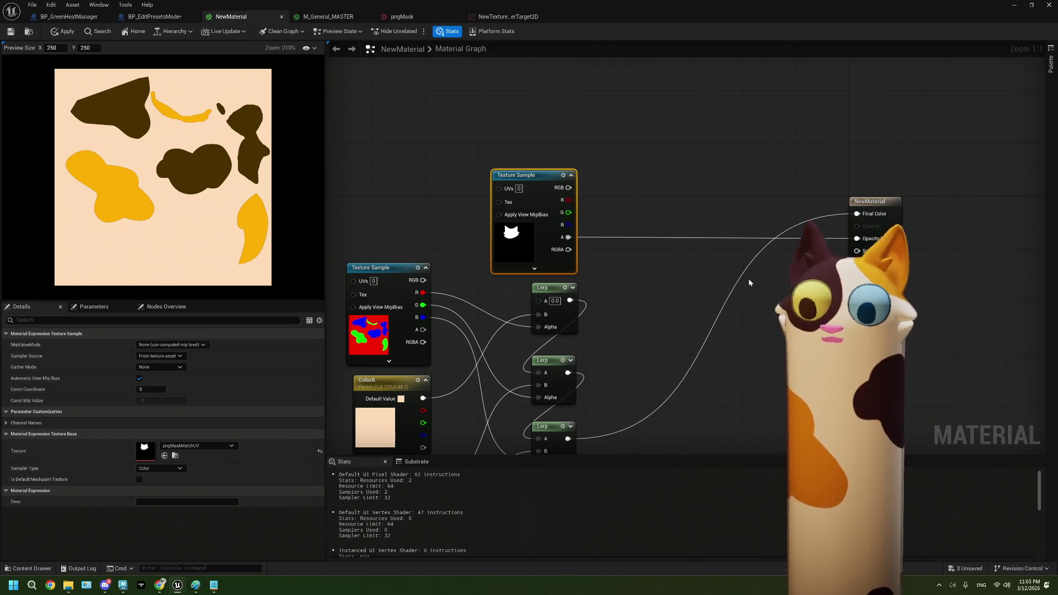
right_click(568, 237)
mouse_move(609, 364)
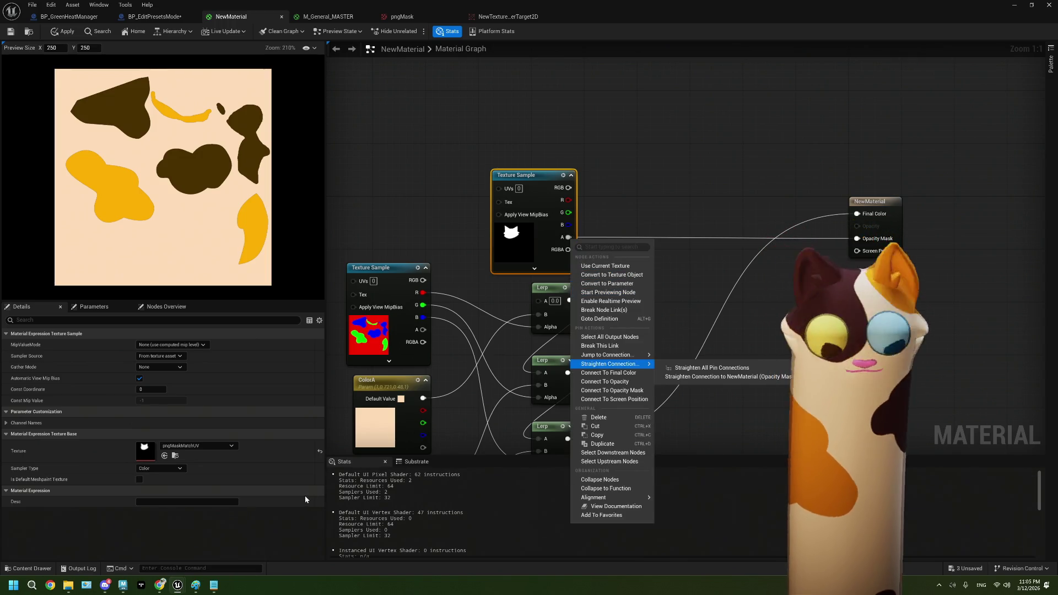
mouse_move(161, 587)
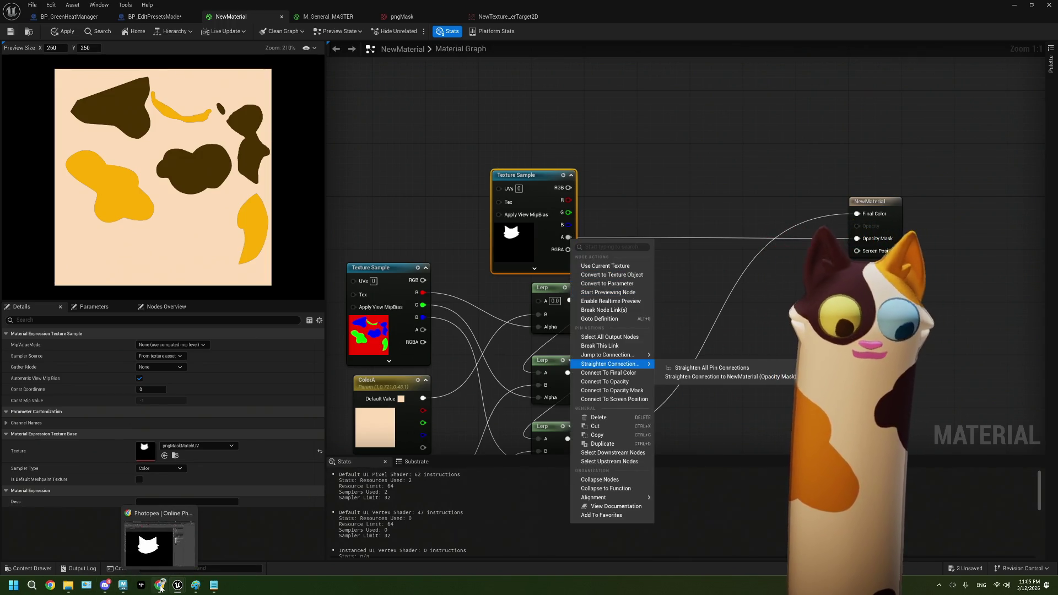
click(413, 242)
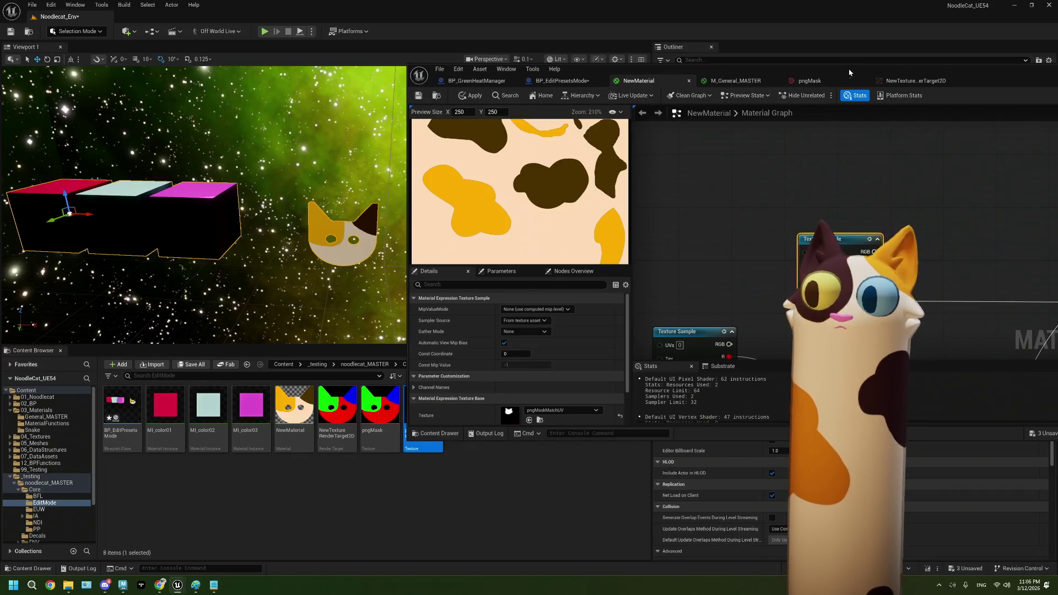
- Reimport pngMaskMatchUV from the Content Browser
drag(849, 73, 783, 37)
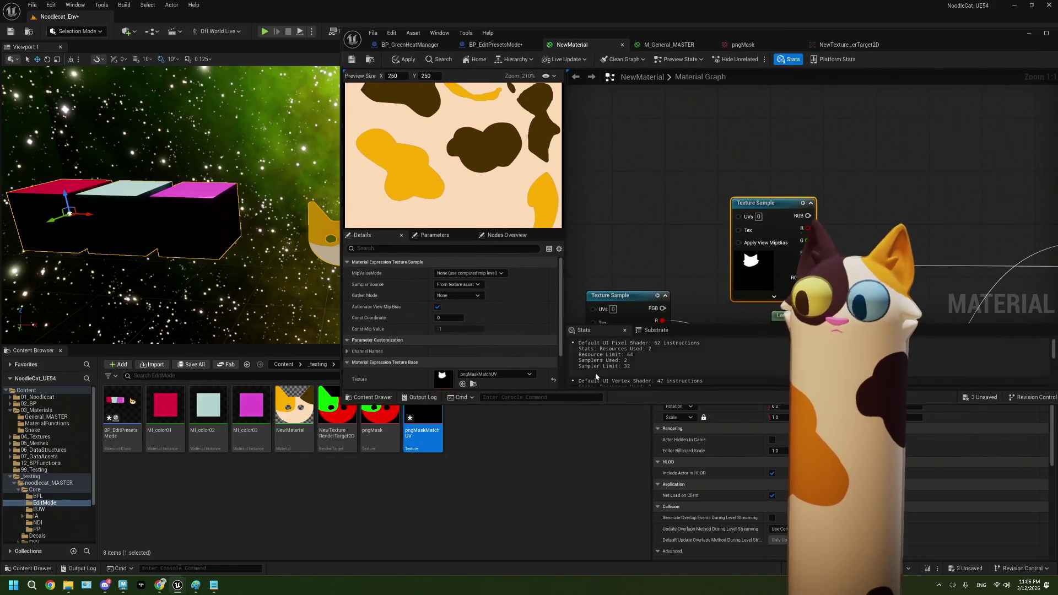
right_click(429, 420)
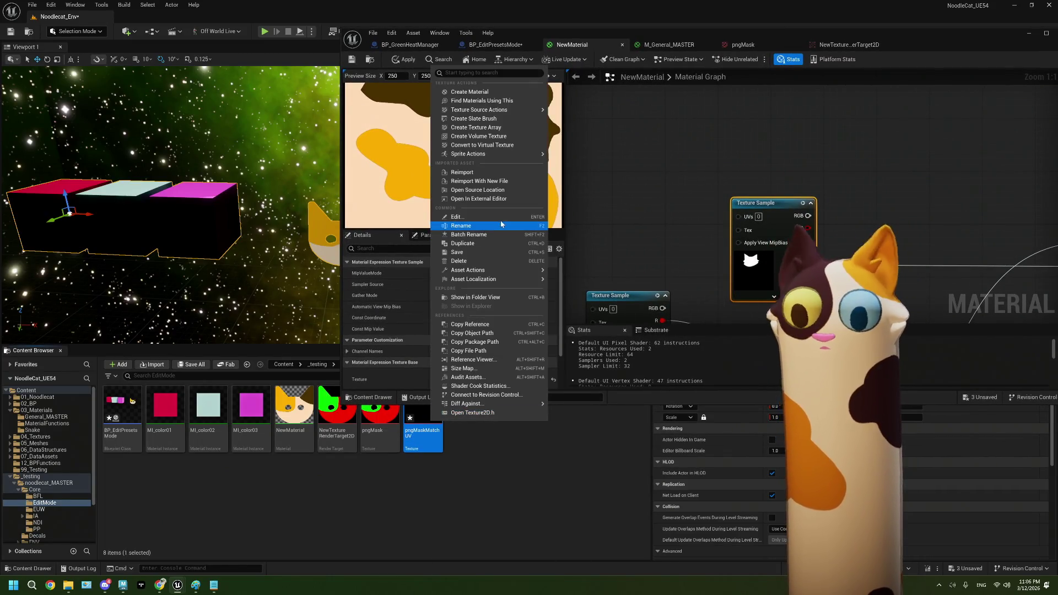
click(488, 174)
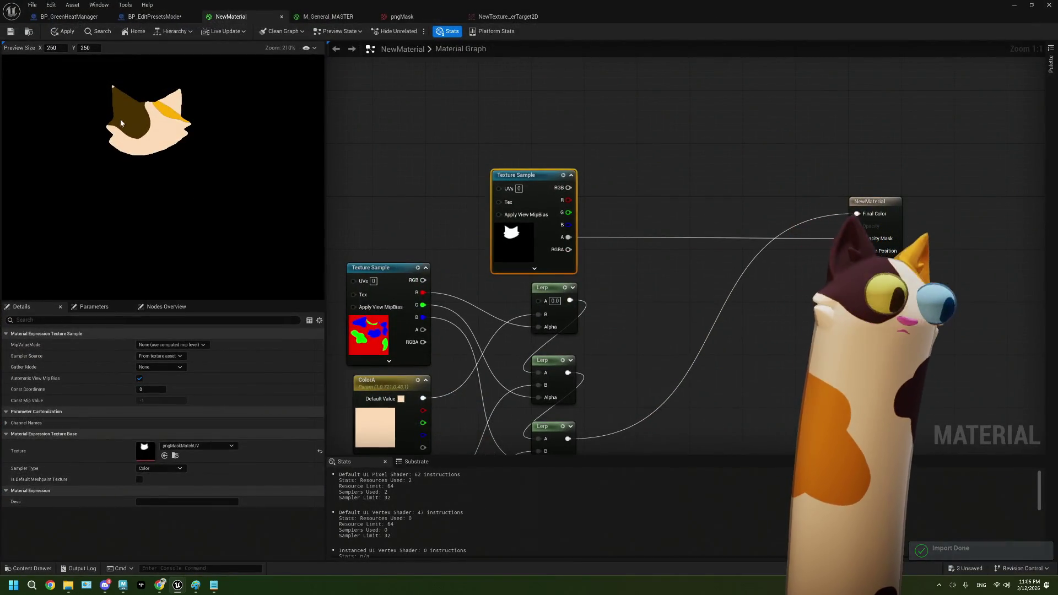
- Pan the preview and graph to check the cat-head cut-out, nudging the mask sample right
scroll(148, 101, up, 3)
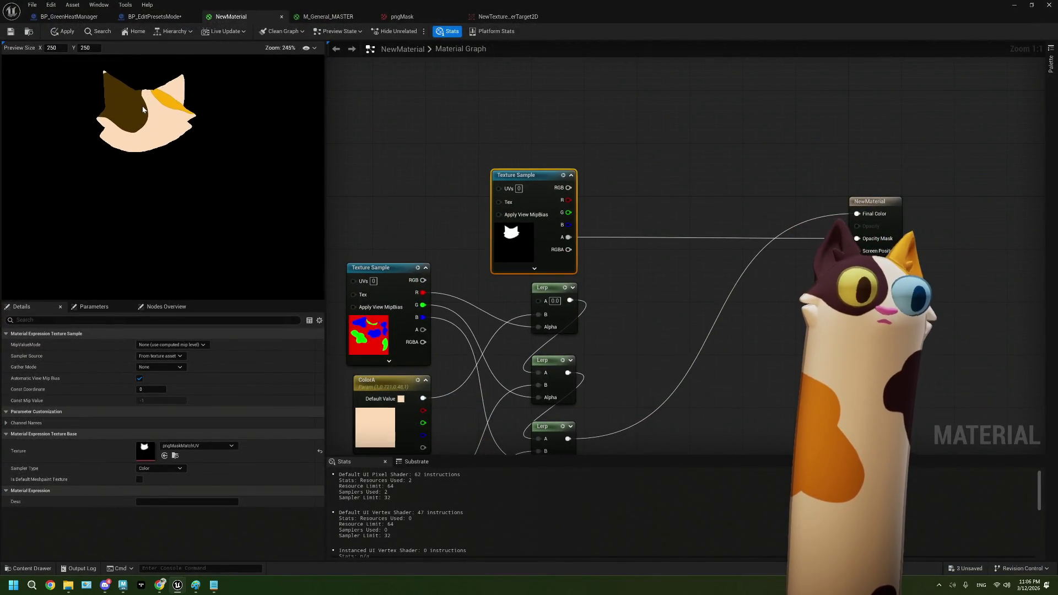
drag(119, 107, 149, 132)
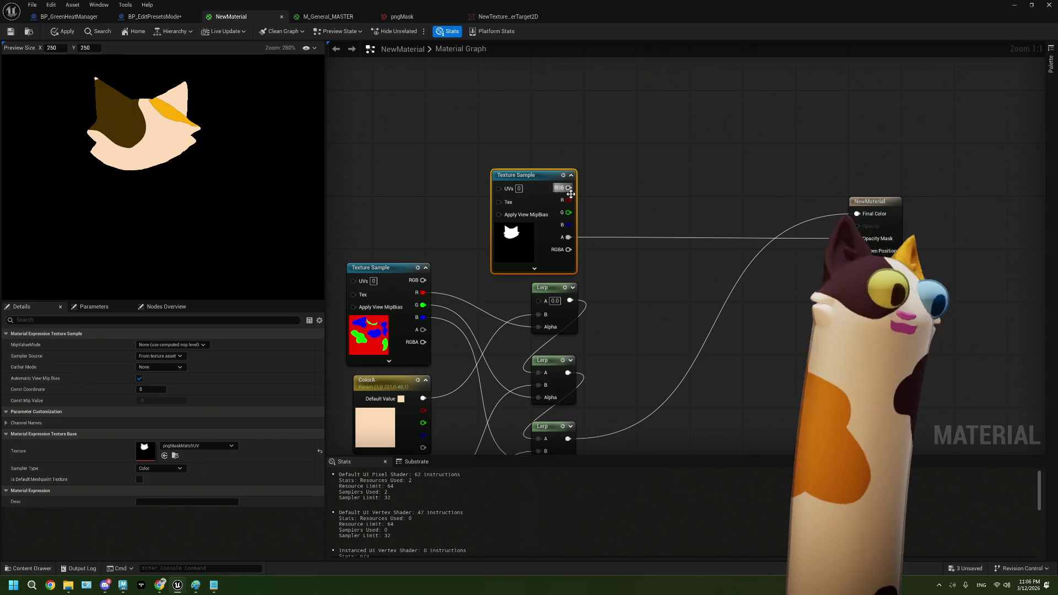
drag(631, 269, 577, 258)
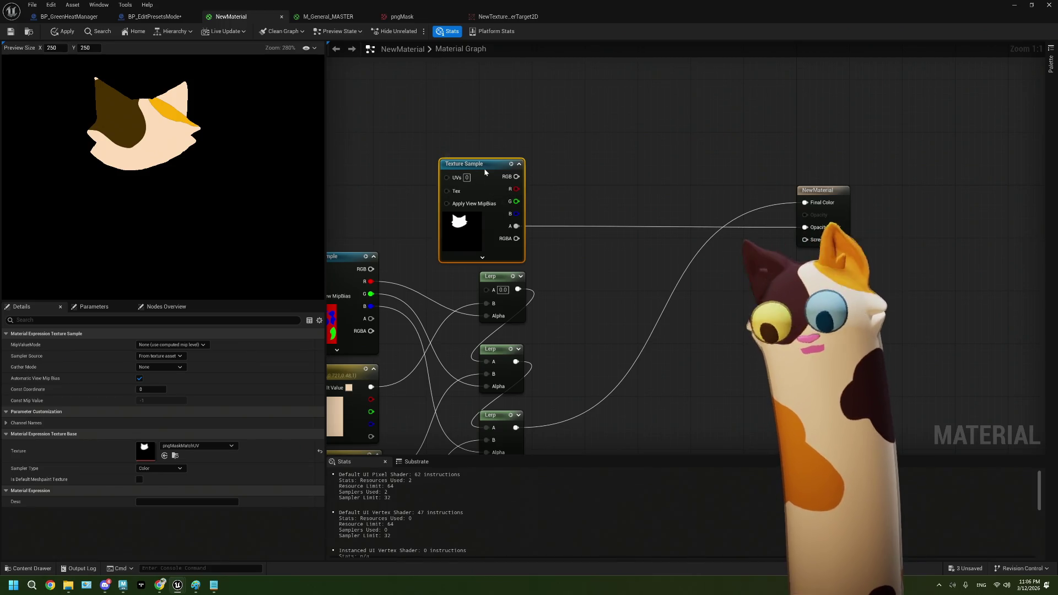
drag(485, 171, 491, 171)
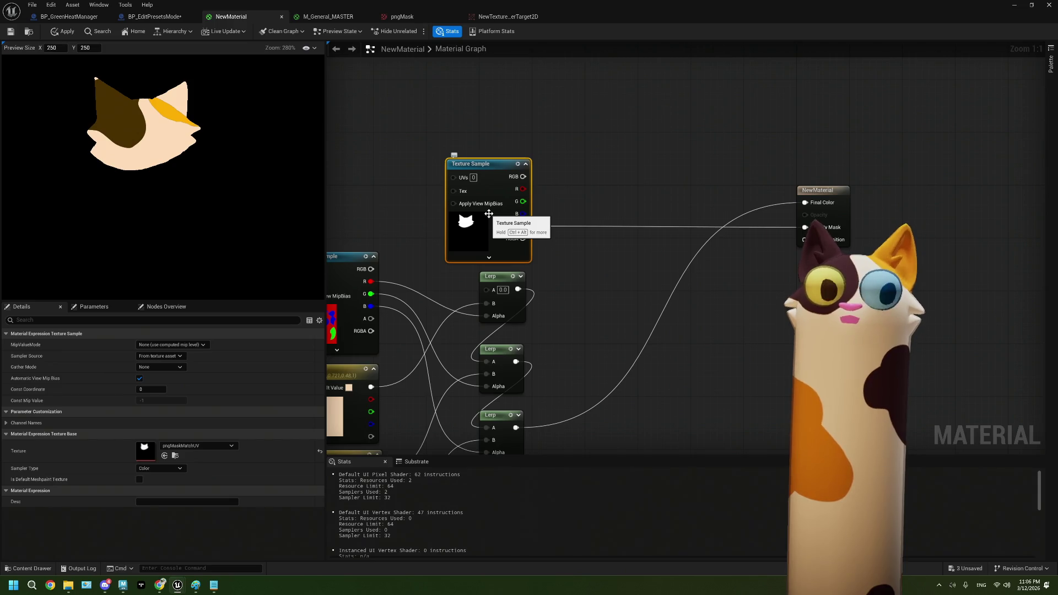
scroll(151, 197, down, 5)
scroll(151, 196, up, 3)
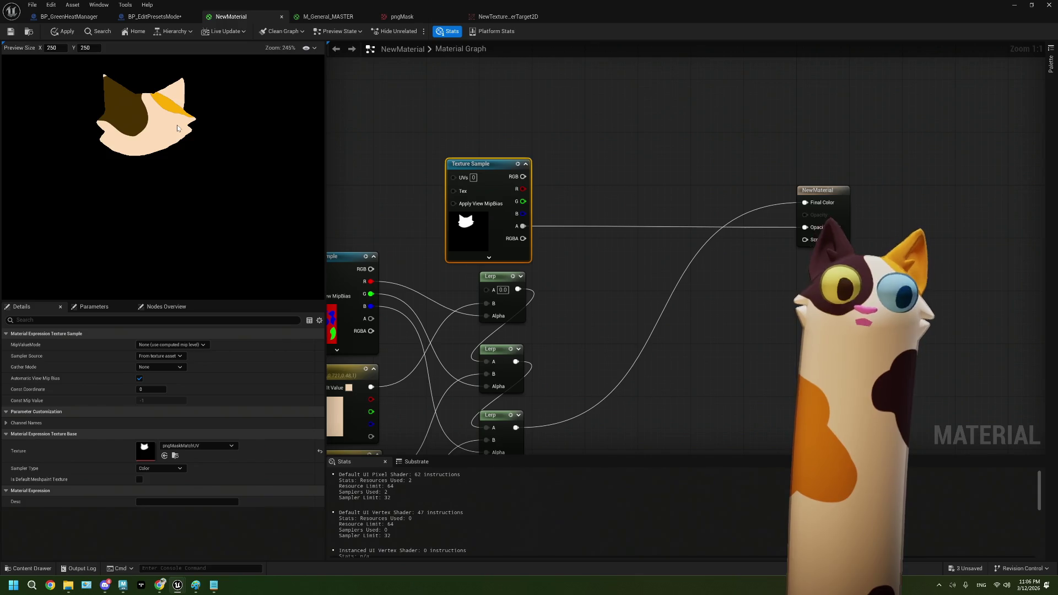
key(Home)
- Try body_Tabby_mask and then body_tuxedo_mask on the texture sample
click(433, 308)
click(179, 447)
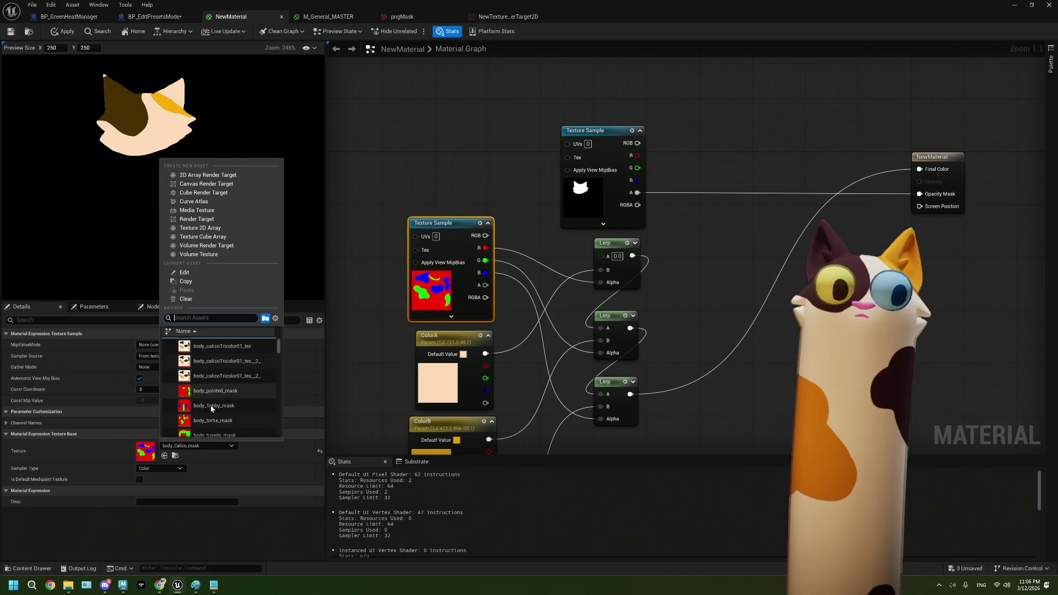
click(214, 419)
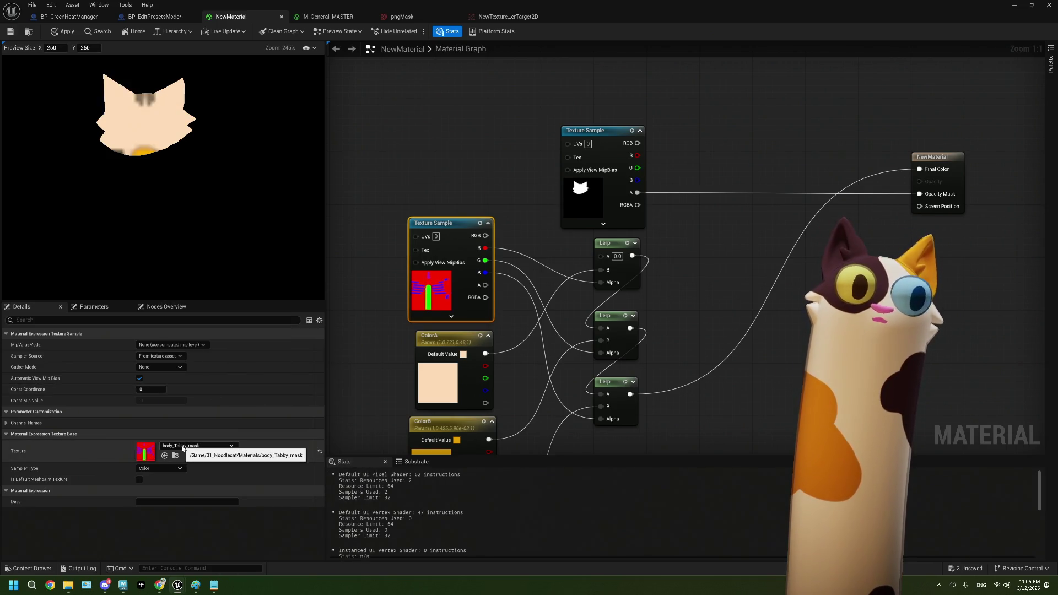
click(376, 212)
scroll(155, 130, up, 1)
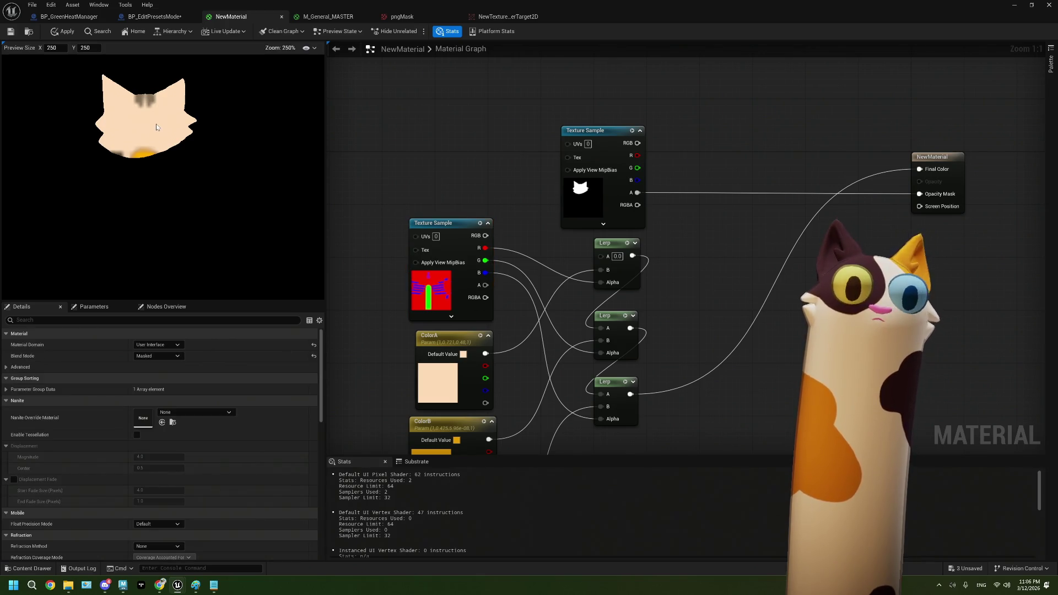
click(439, 290)
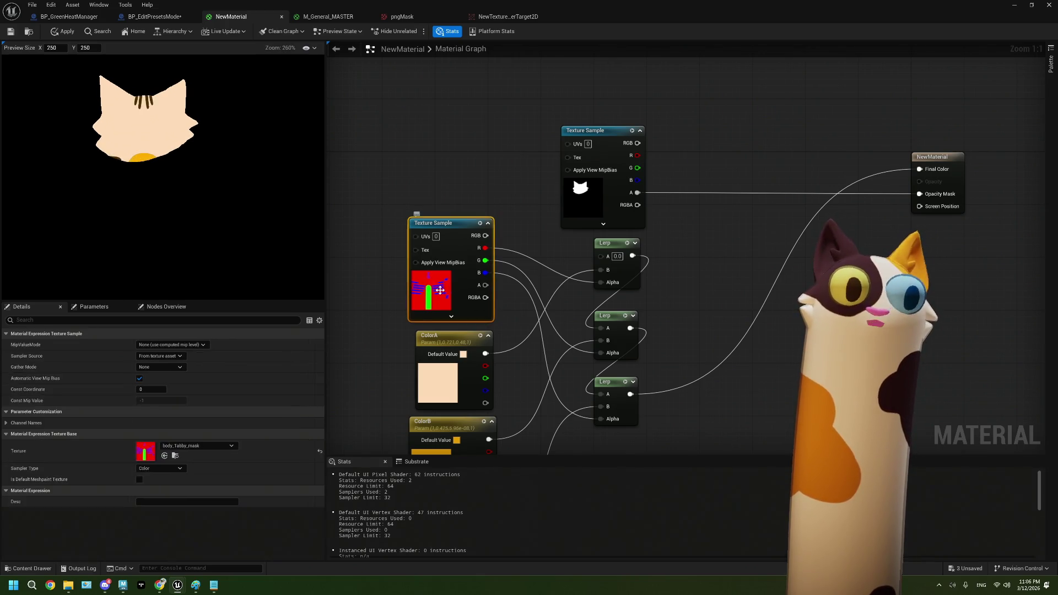
click(207, 448)
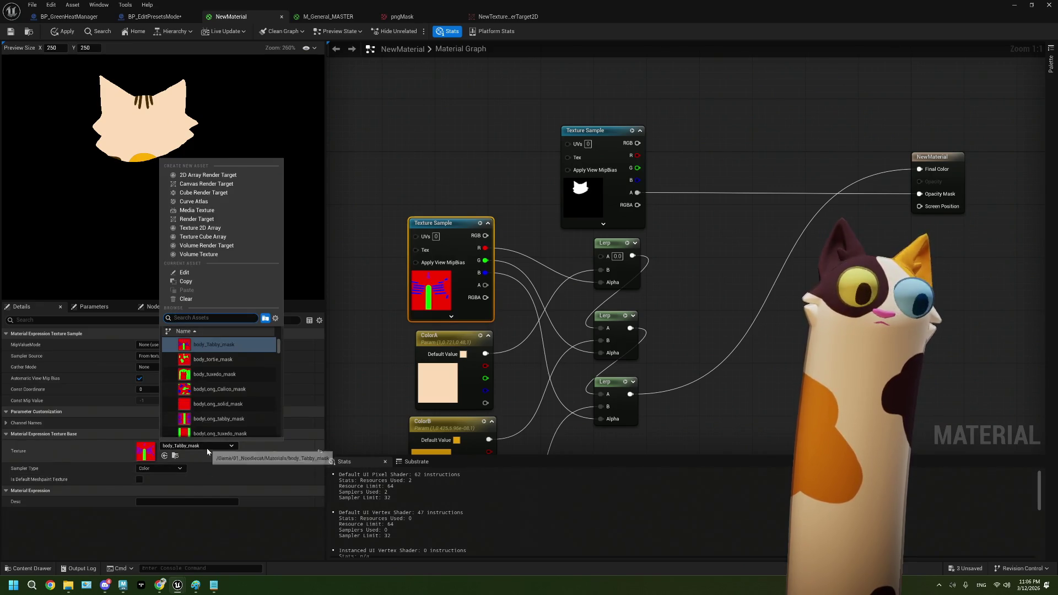
click(212, 373)
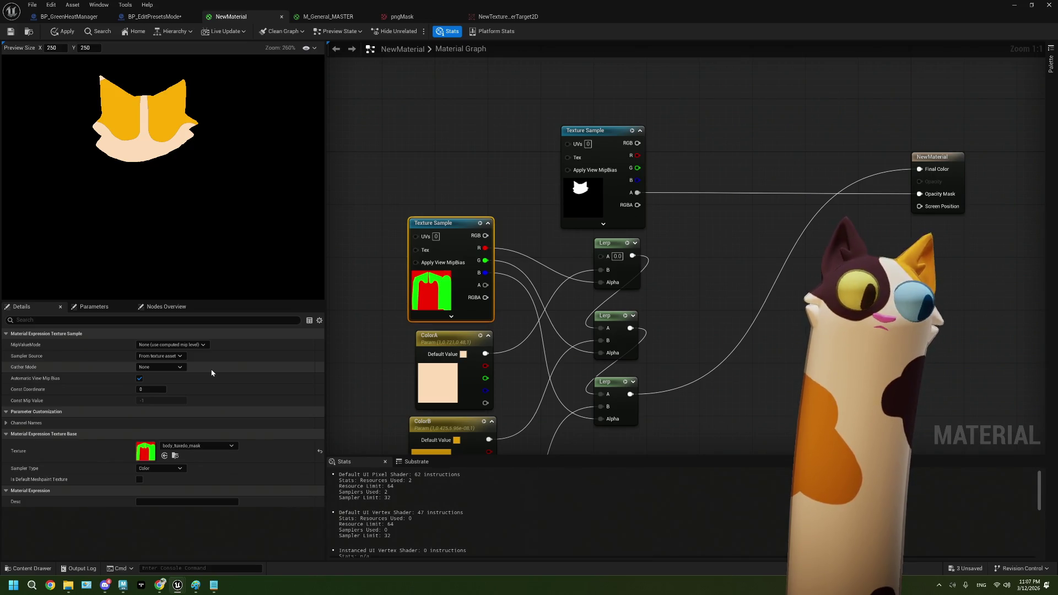
- Search the texture list for 'body' and set the mask sample to body_tortie_mask
click(192, 445)
scroll(219, 398, up, 5)
scroll(220, 395, down, 3)
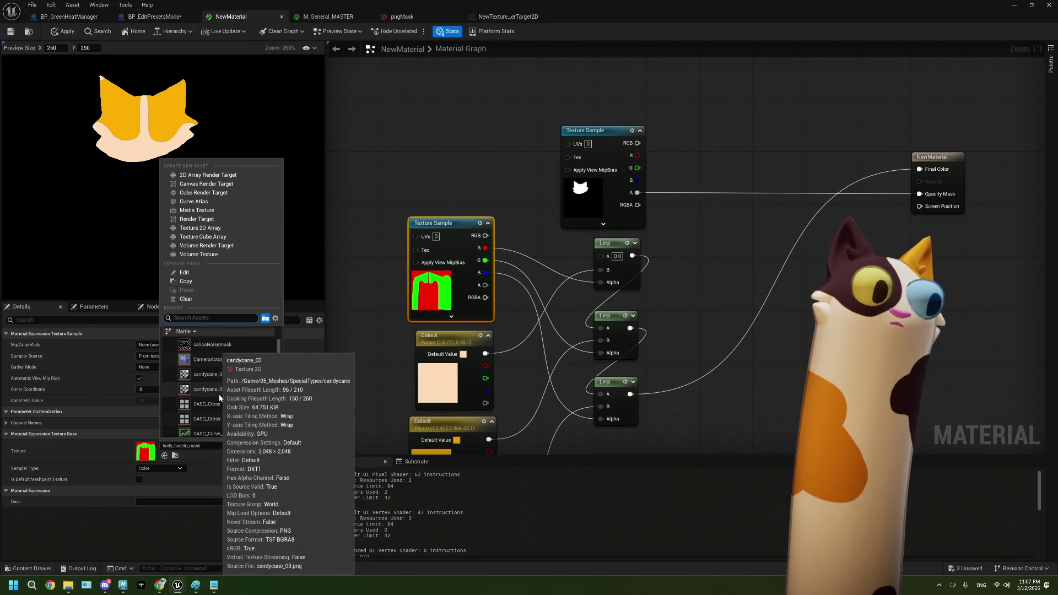
scroll(219, 394, up, 6)
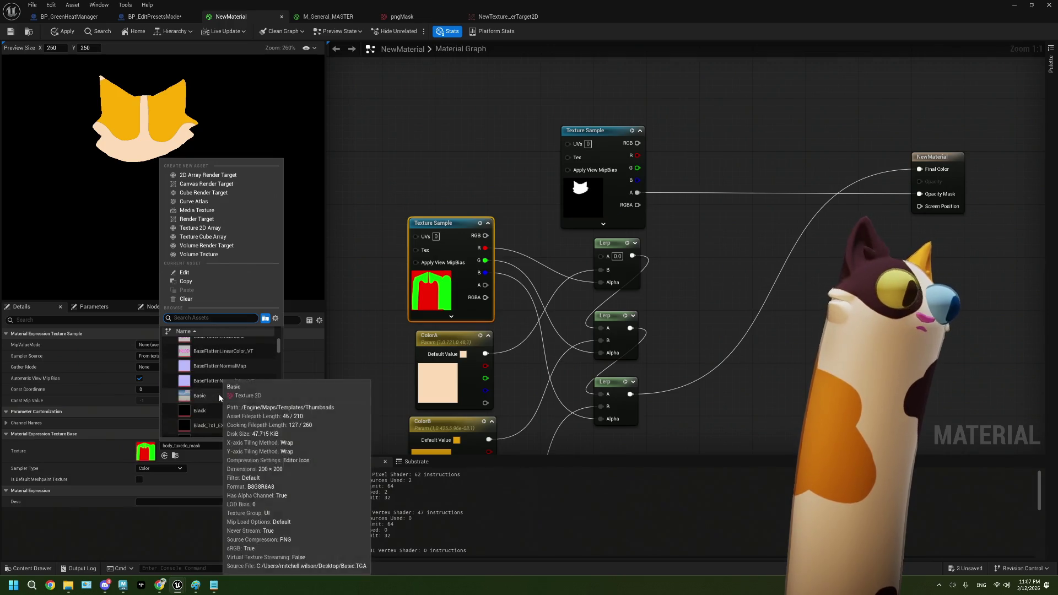
scroll(219, 395, up, 3)
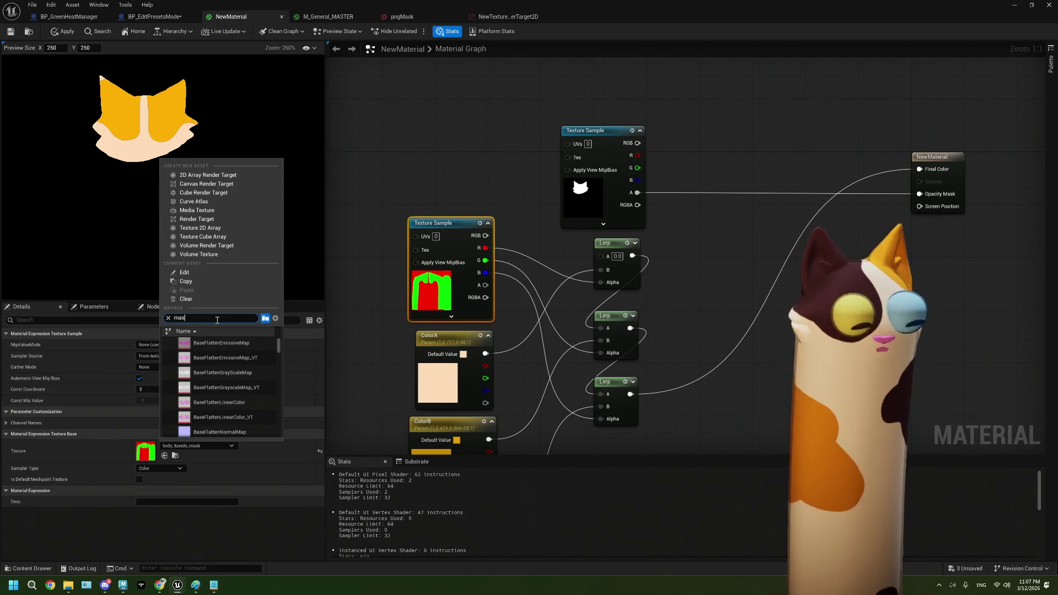
text(k)
scroll(213, 363, down, 2)
scroll(213, 363, up, 3)
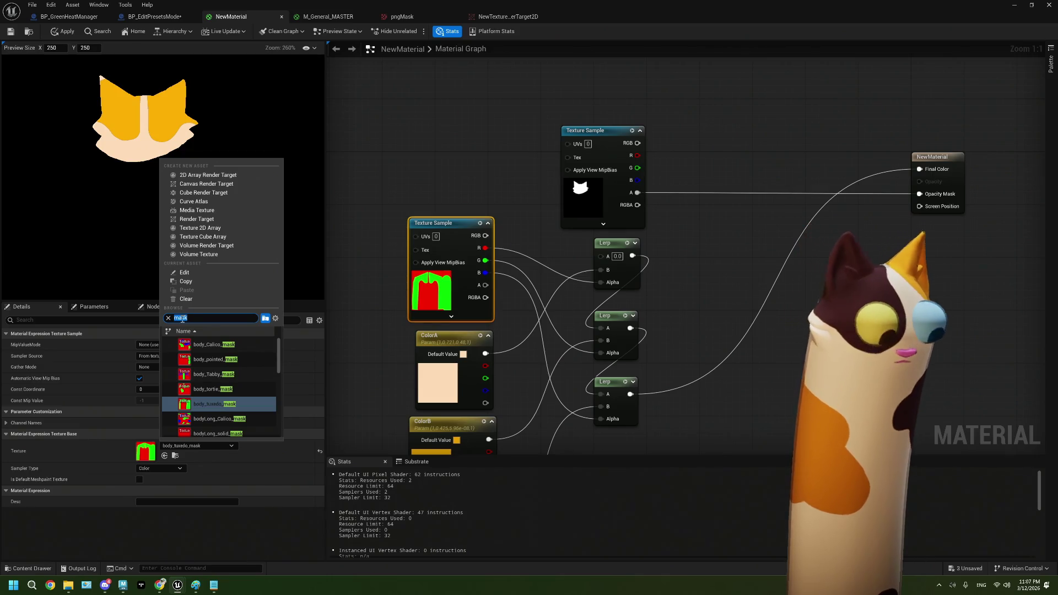
text(body)
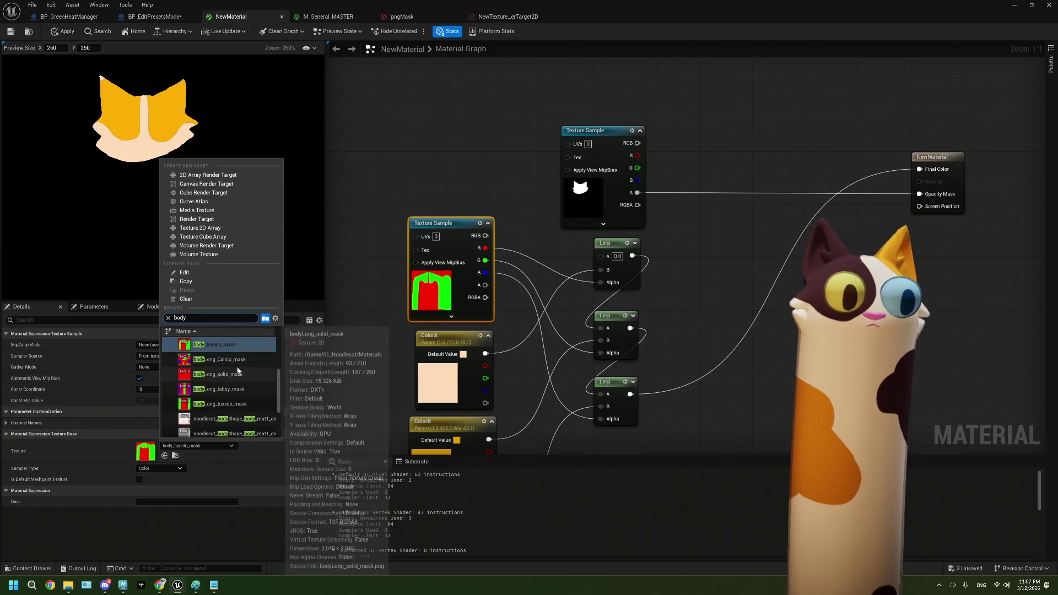
scroll(232, 370, down, 2)
scroll(238, 370, up, 3)
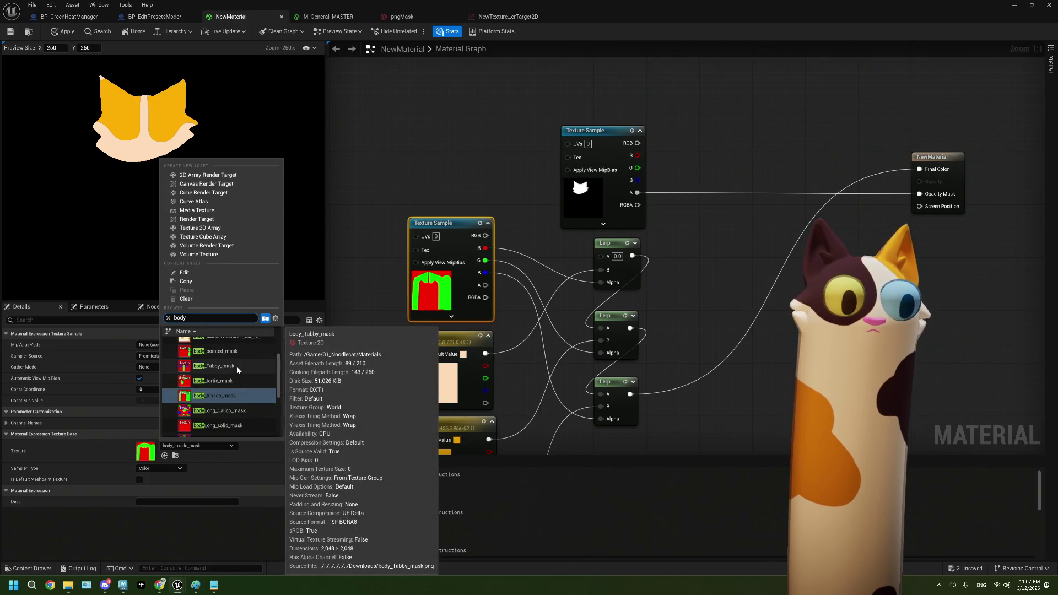
click(236, 381)
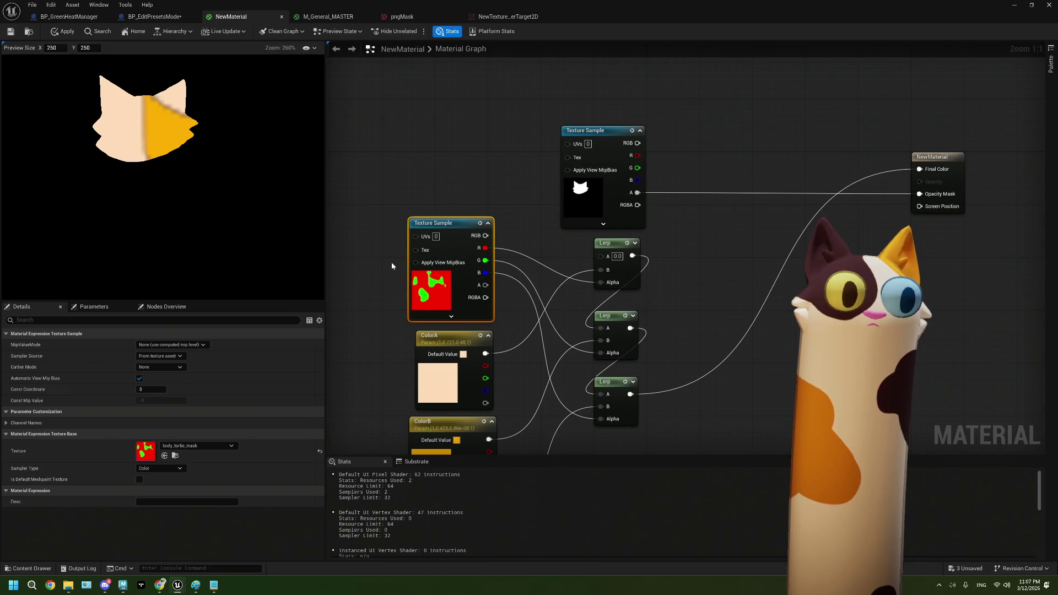
scroll(169, 144, up, 1)
scroll(169, 144, up, 2)
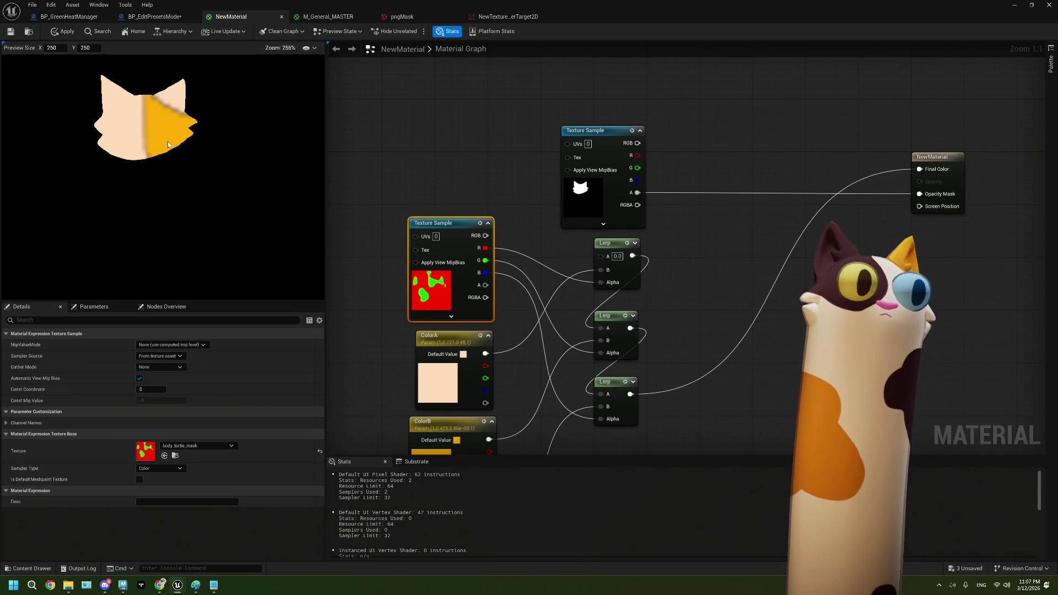
scroll(212, 146, up, 1)
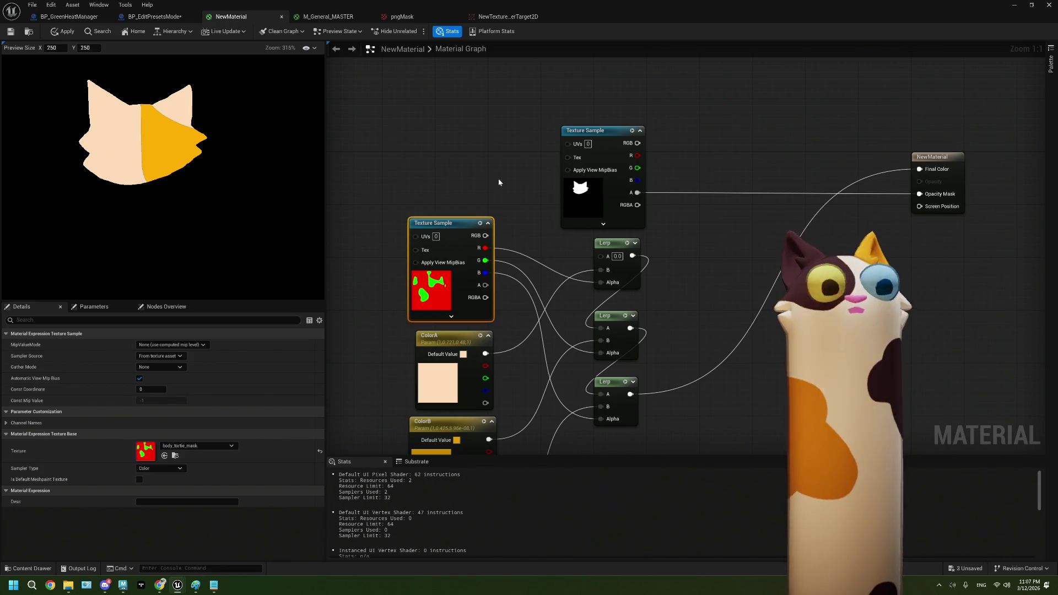
click(585, 131)
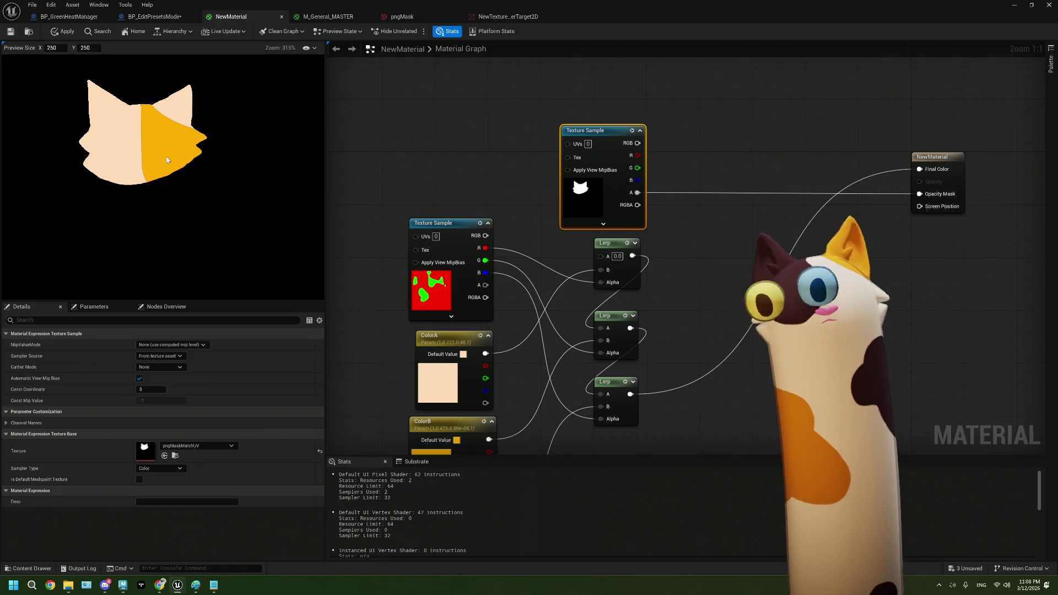
drag(707, 304, 676, 313)
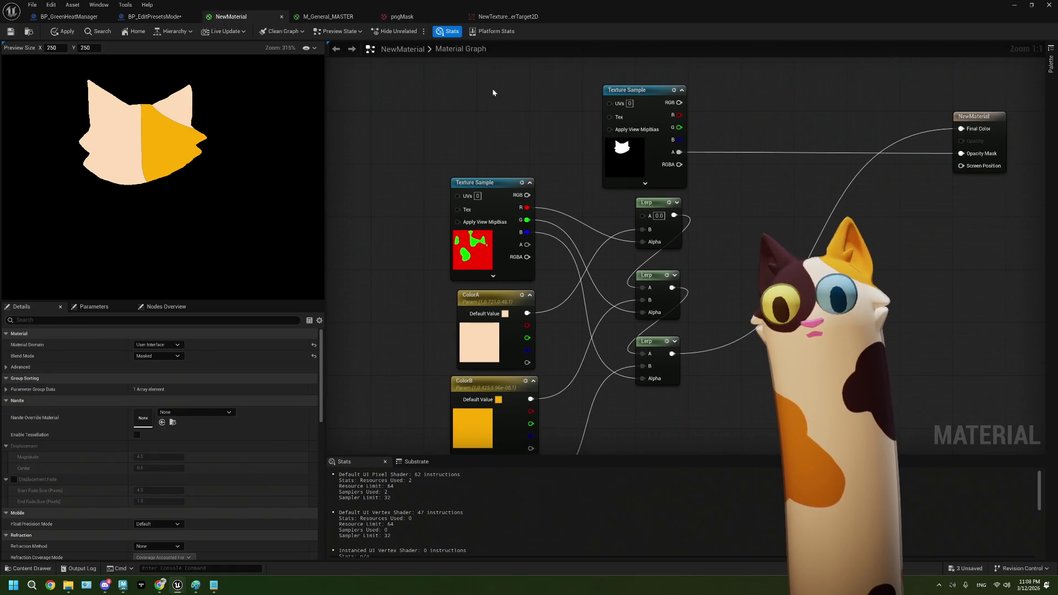
click(157, 17)
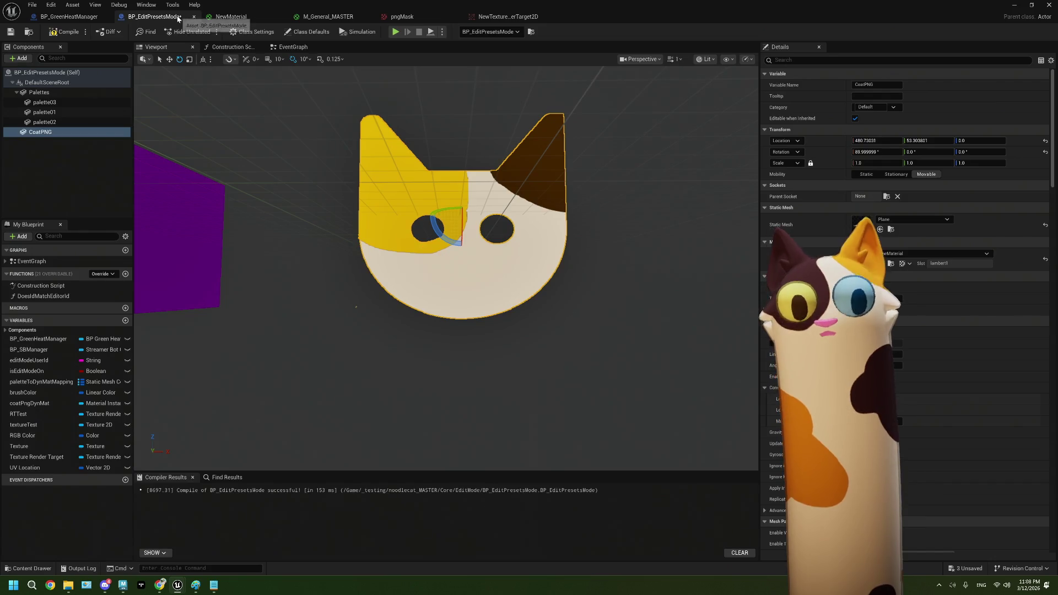
- Flip past the M_General_MASTER and NewMaterial tabs, then open BP_EditPresetsMode's EventGraph
click(331, 14)
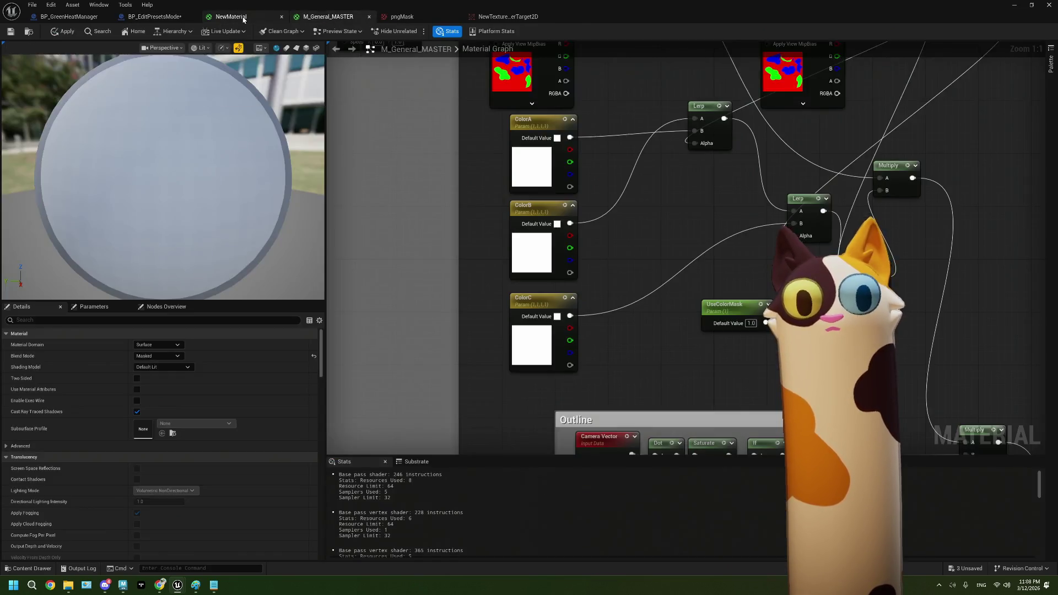
click(231, 16)
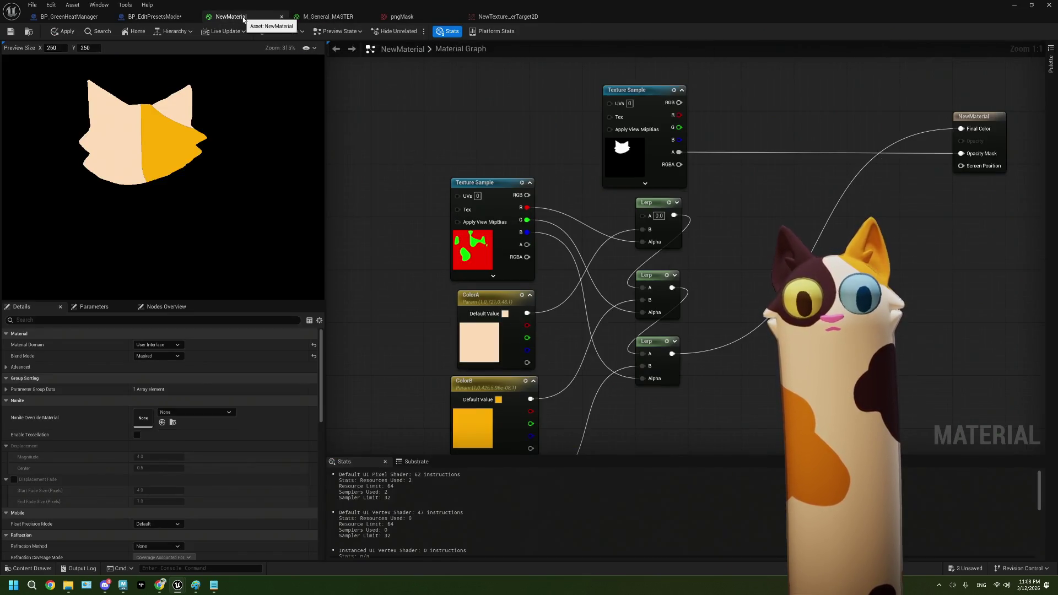
click(324, 20)
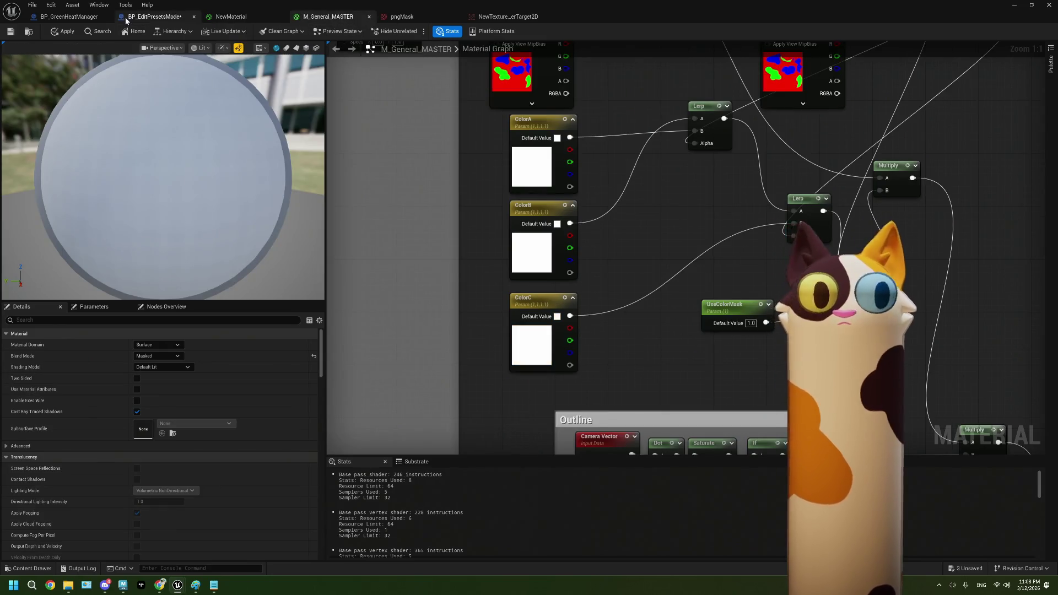
click(127, 17)
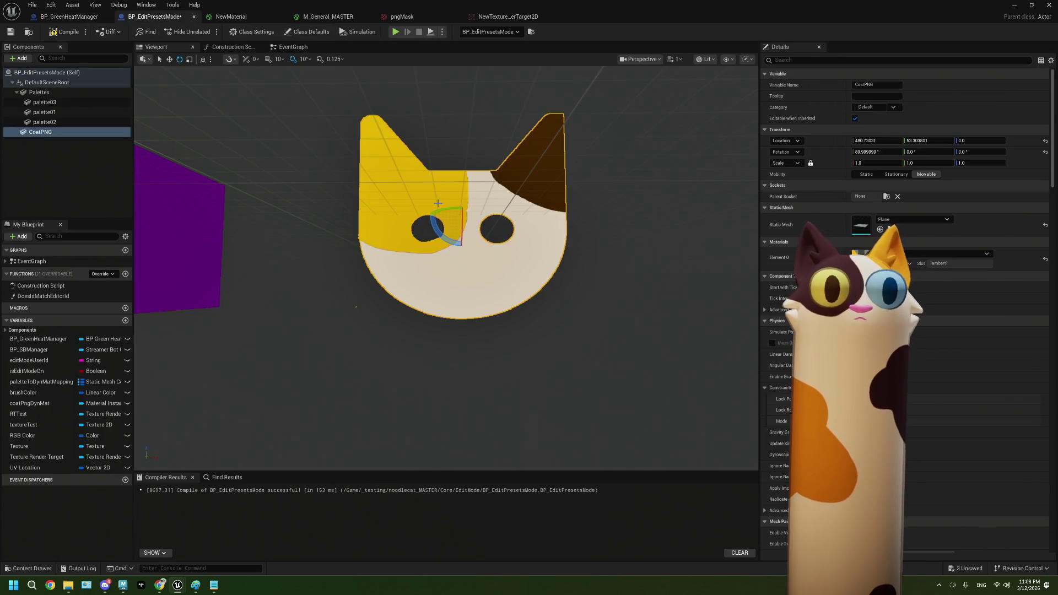
click(292, 47)
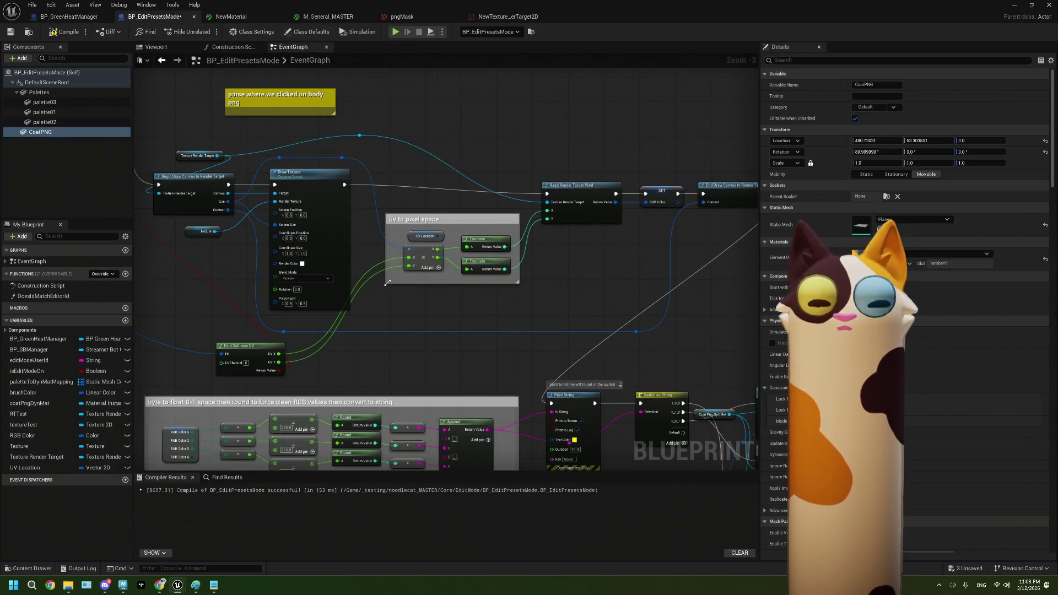
- Survey the onRedeemEdit and OnClick nodes, ending on the render-target texture drawing nodes
scroll(419, 265, up, 2)
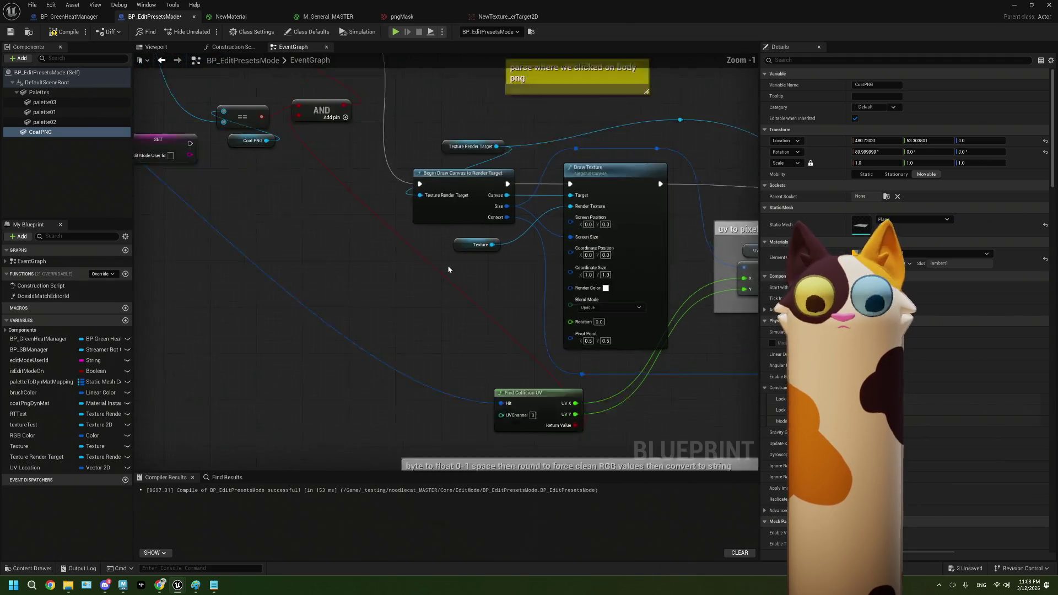
scroll(377, 282, up, 1)
drag(401, 264, 394, 262)
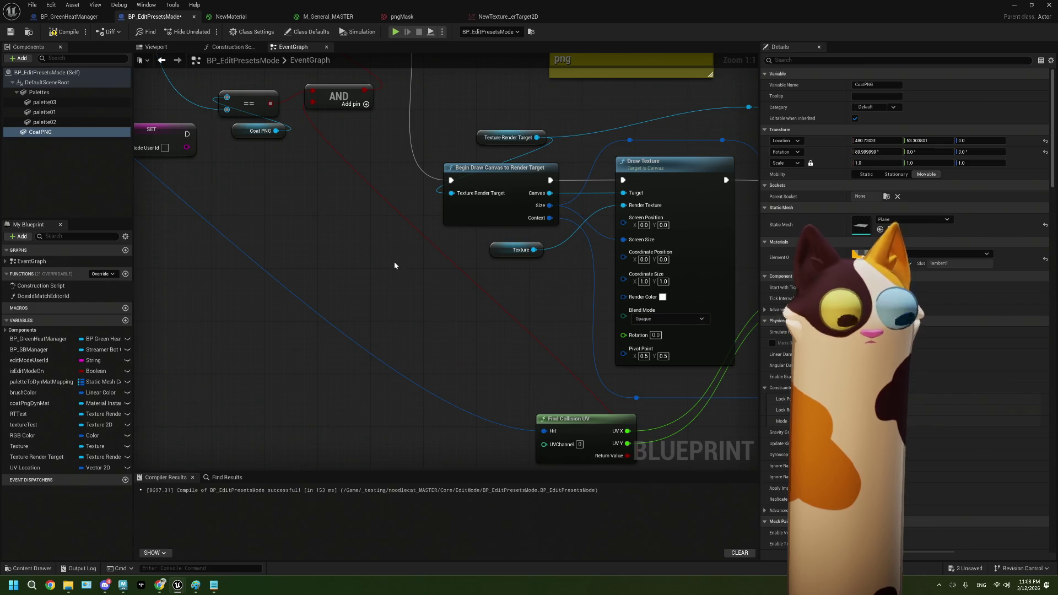
scroll(394, 261, down, 6)
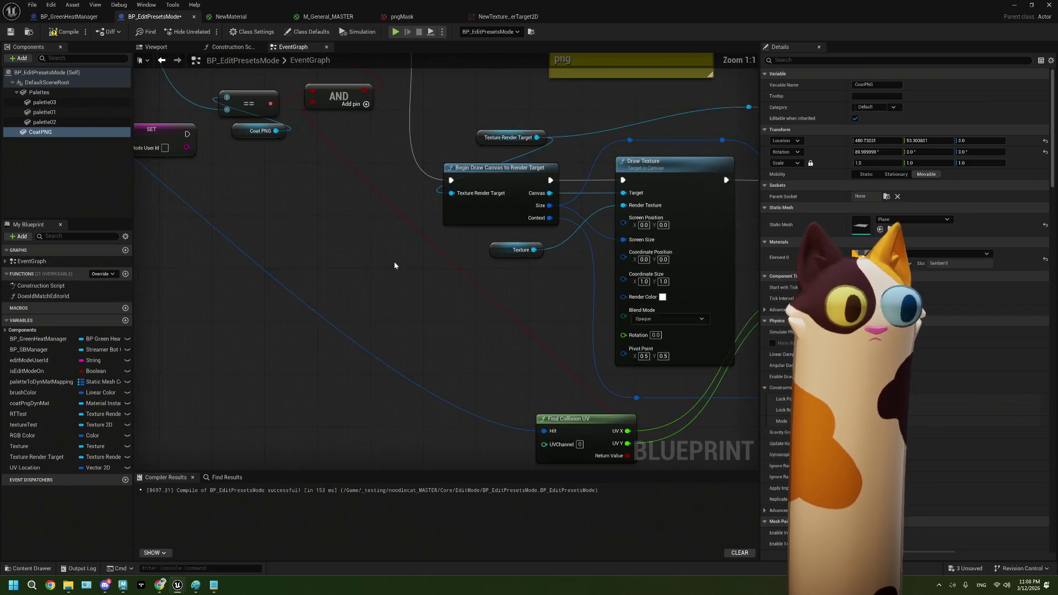
scroll(388, 257, up, 2)
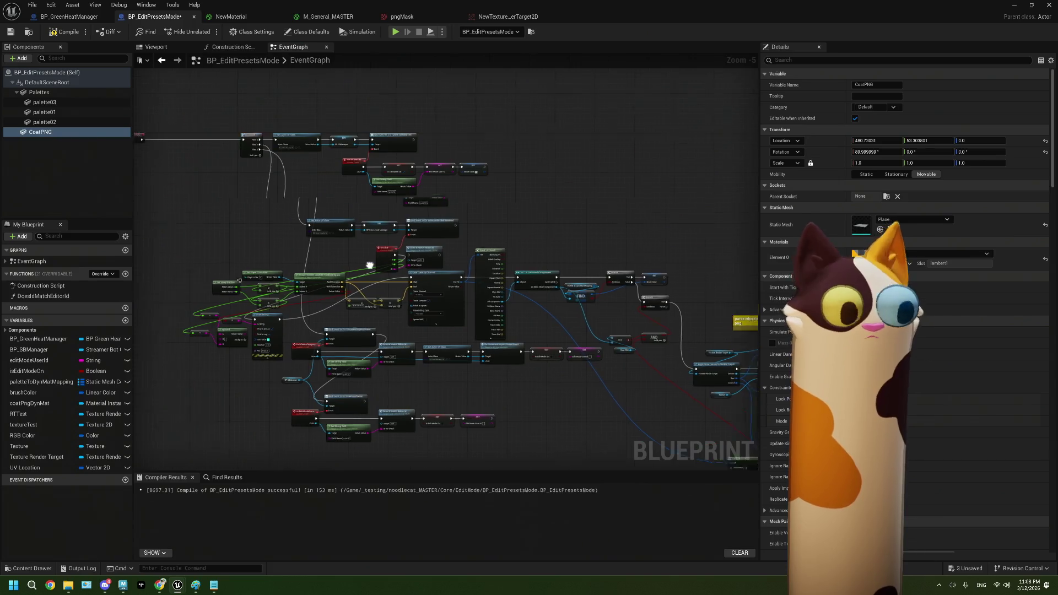
scroll(308, 222, up, 1)
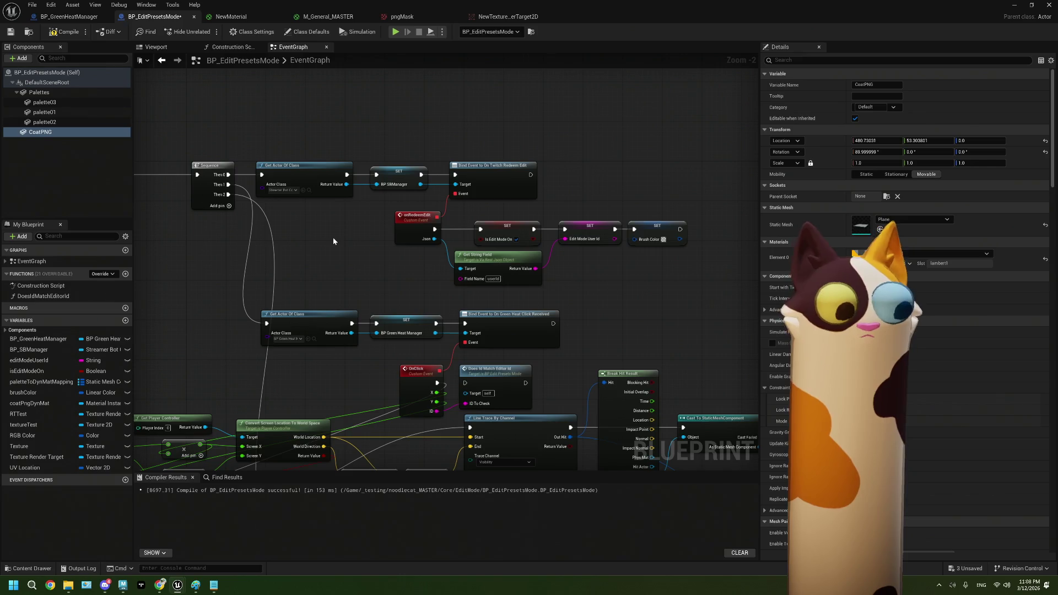
mouse_move(333, 241)
mouse_down()
mouse_move(456, 215)
mouse_move(449, 234)
mouse_up()
scroll(458, 257, down, 2)
drag(521, 348, 468, 251)
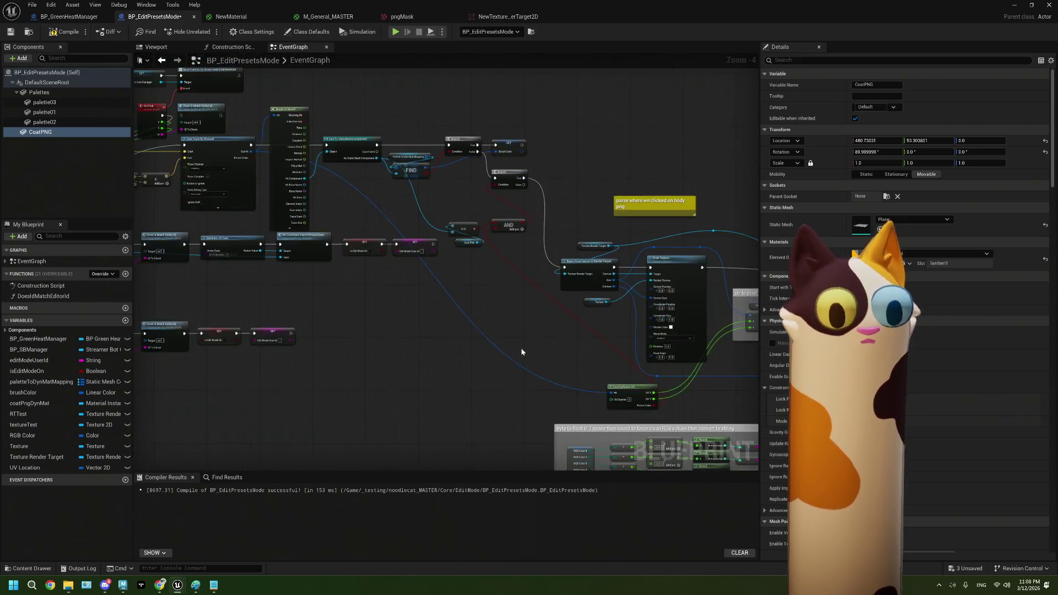
scroll(521, 351, up, 3)
drag(484, 306, 438, 320)
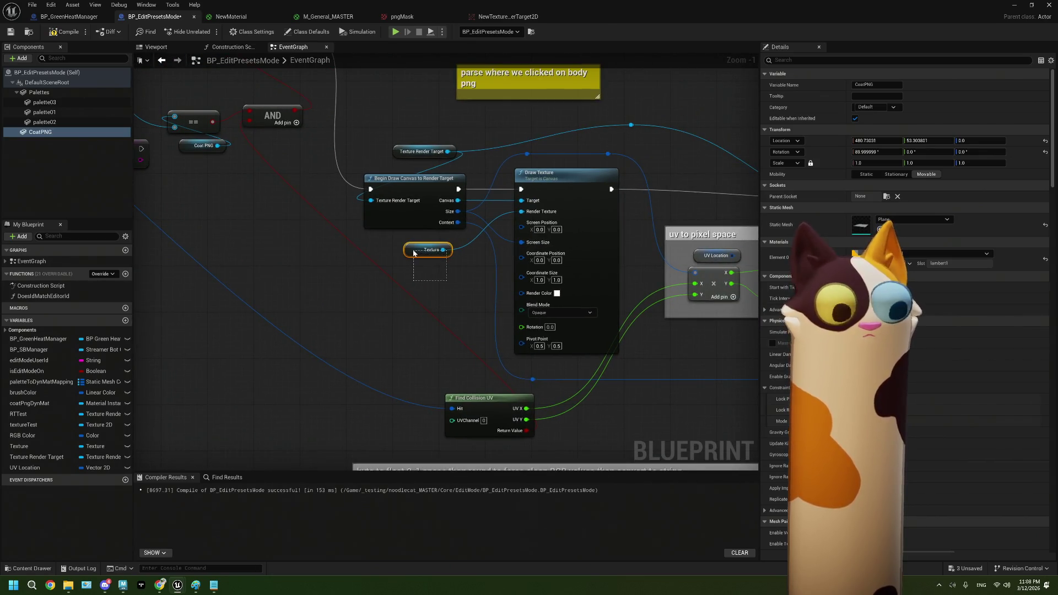
- Inspect the Texture variable node's settings around the Draw Texture nodes, then bring up M_General_MASTER
drag(414, 253, 414, 254)
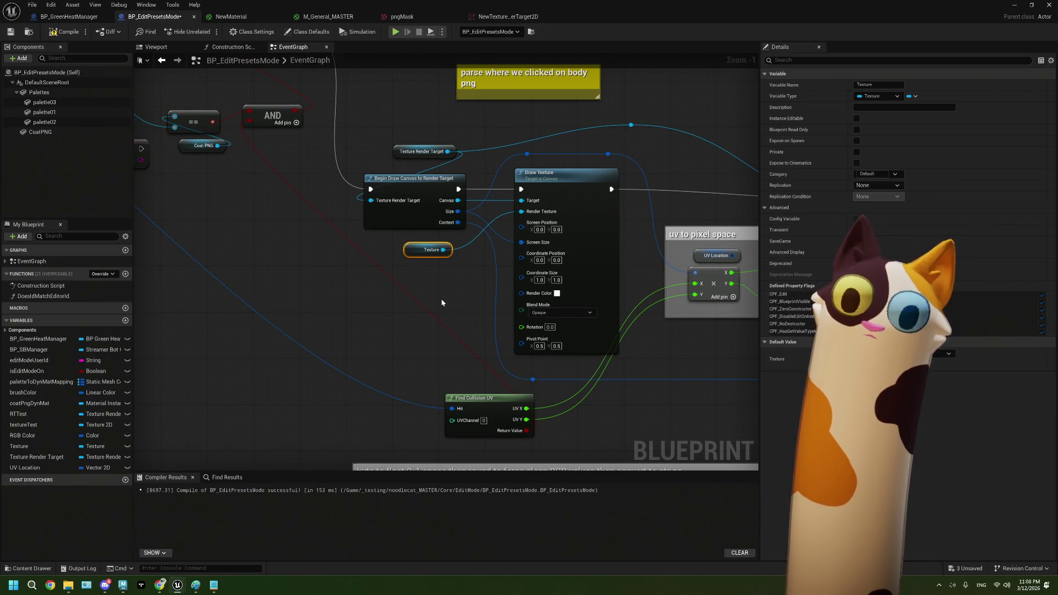
drag(374, 290, 401, 299)
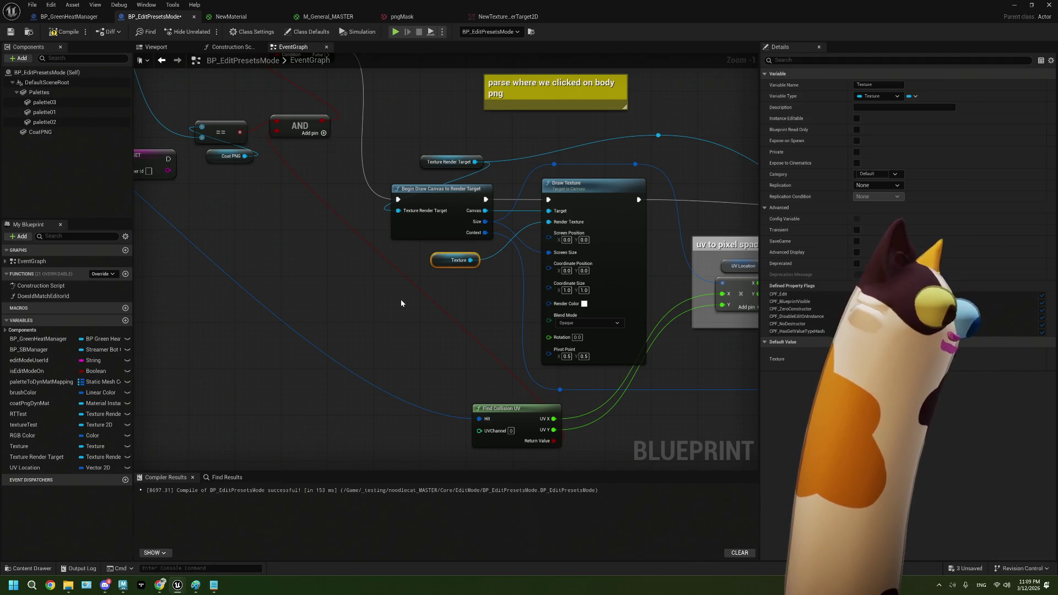
drag(401, 303, 361, 305)
scroll(419, 305, up, 1)
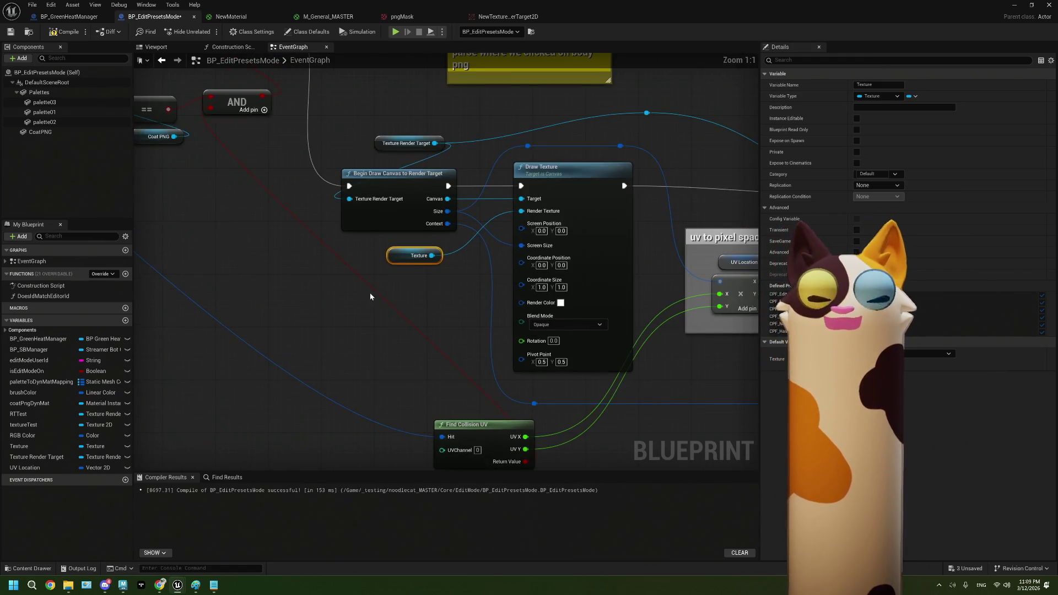
drag(425, 289, 445, 289)
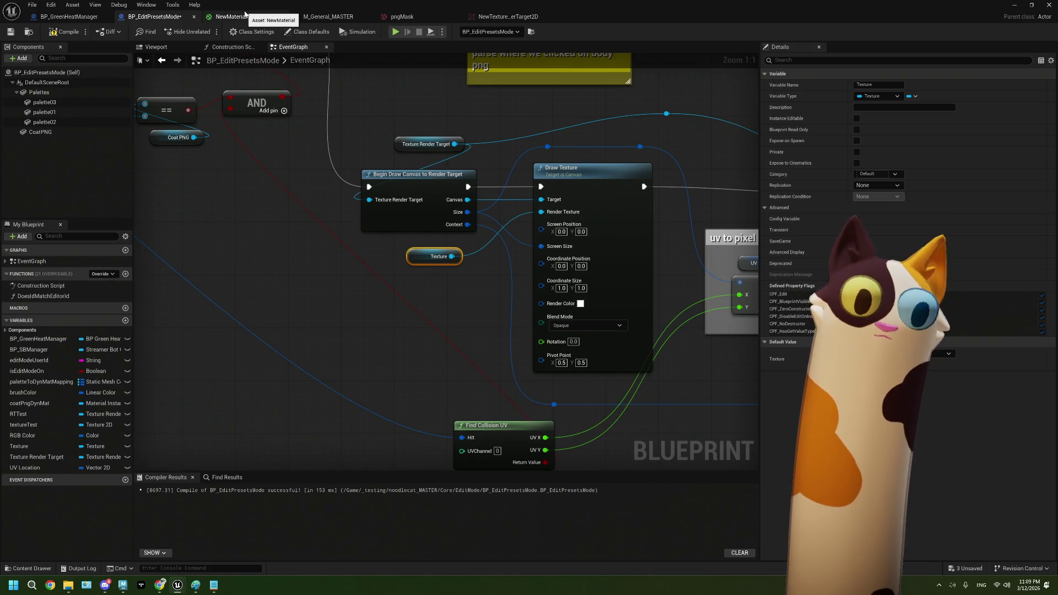
click(308, 17)
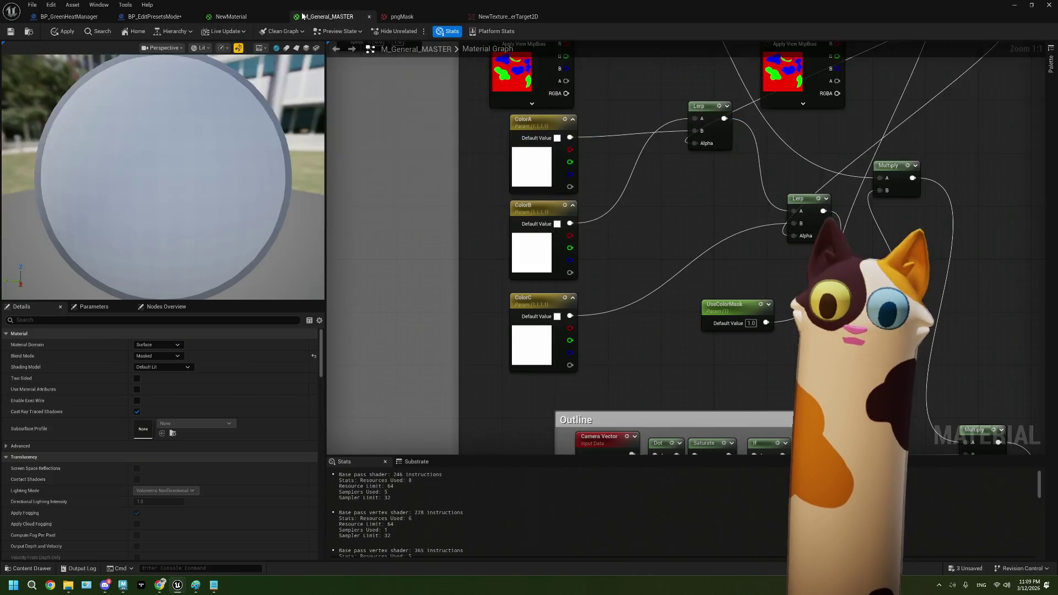
- Float the BP_EditPresetsMode blueprint editor as a window over the level editor
click(258, 9)
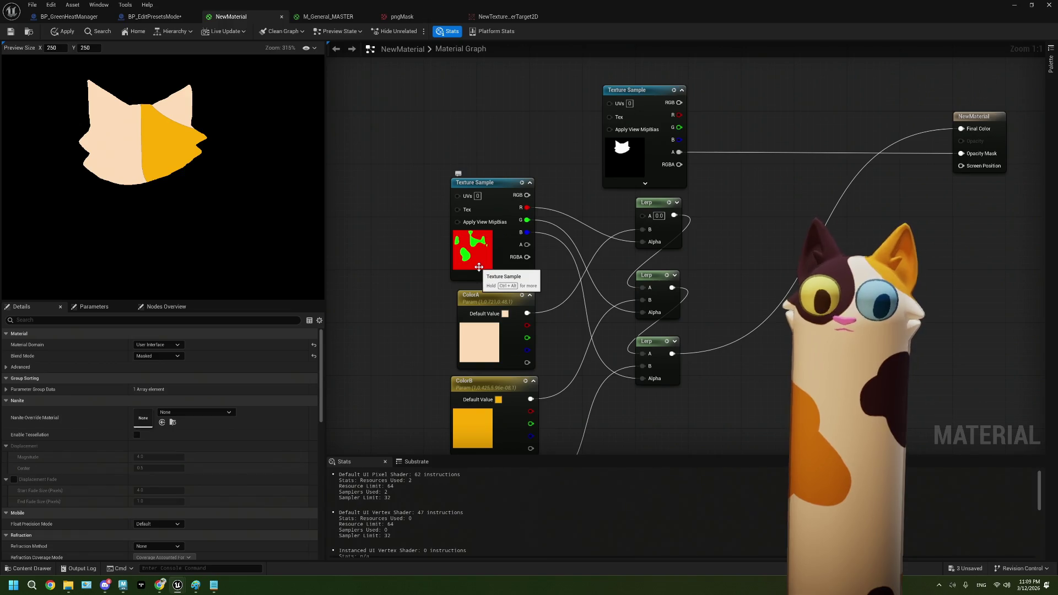
scroll(525, 204, down, 2)
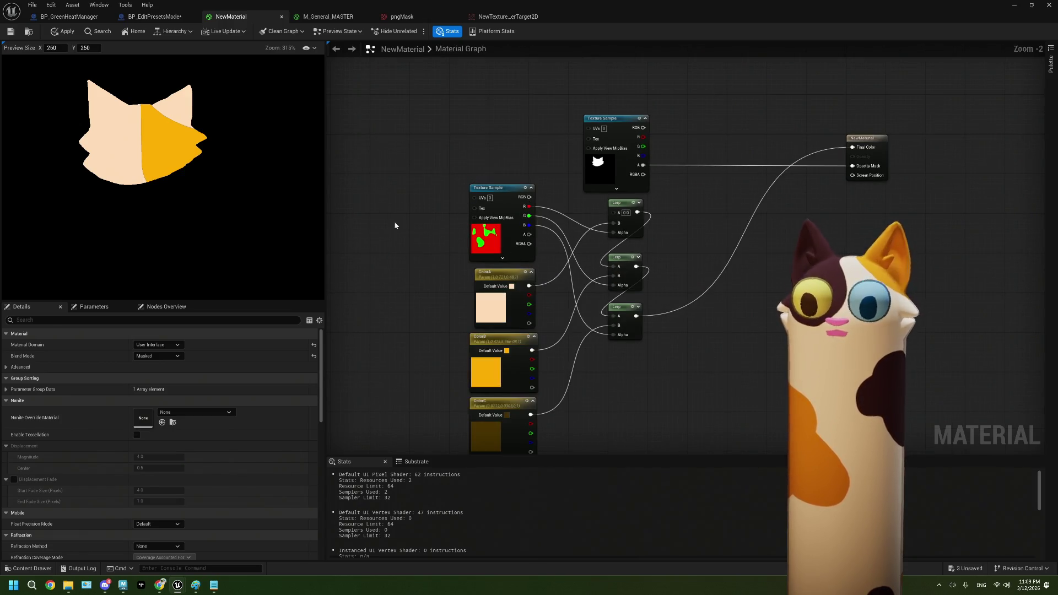
click(154, 16)
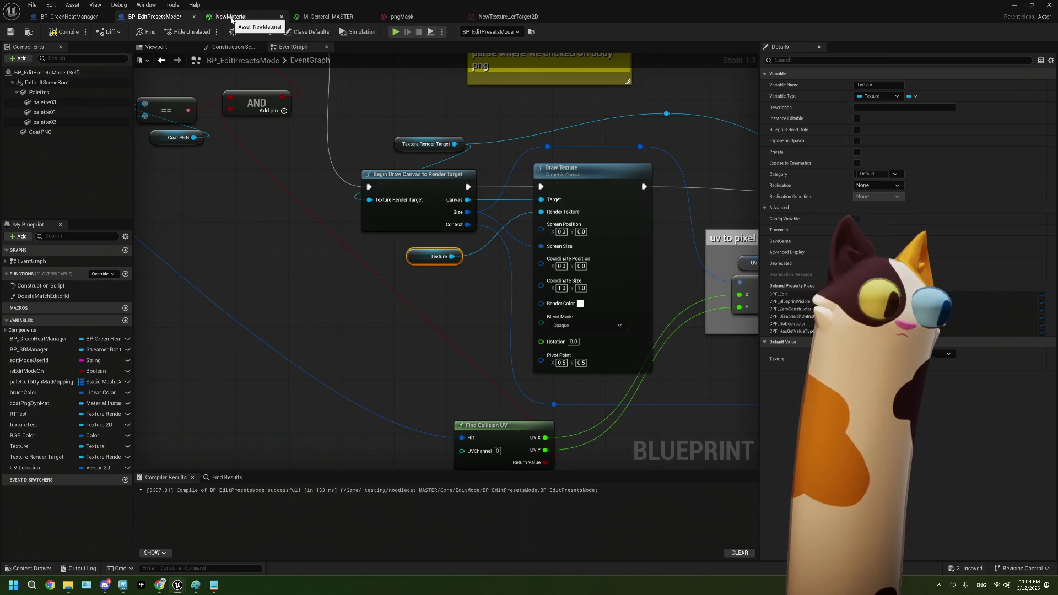
mouse_move(361, 4)
mouse_down()
mouse_move(653, 7)
mouse_move(685, 323)
mouse_up()
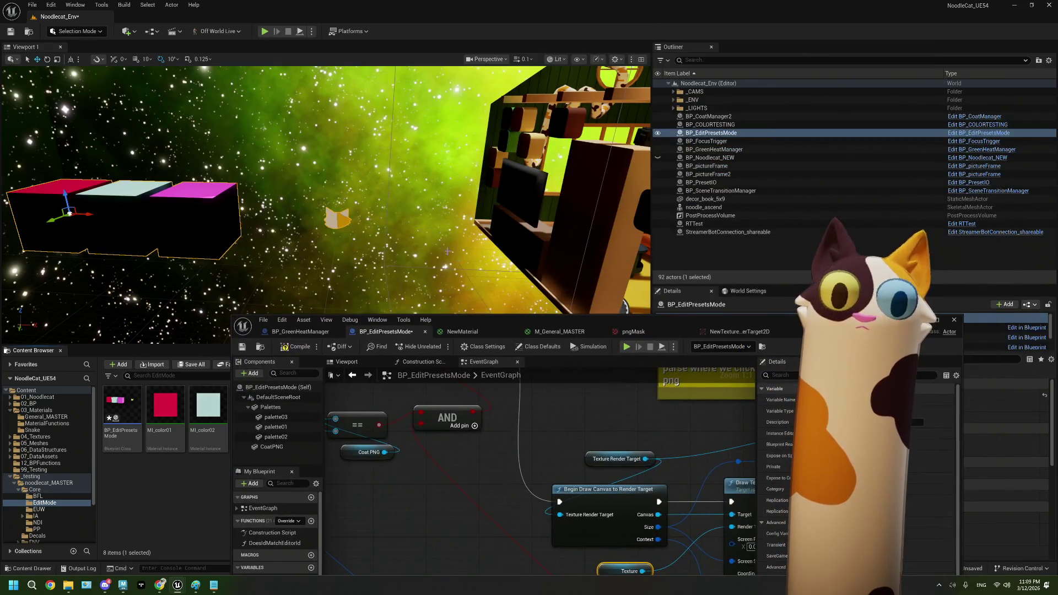
- Dolly the level viewport to frame the whole cat-head plane and move the blueprint window up-right
scroll(343, 211, up, 5)
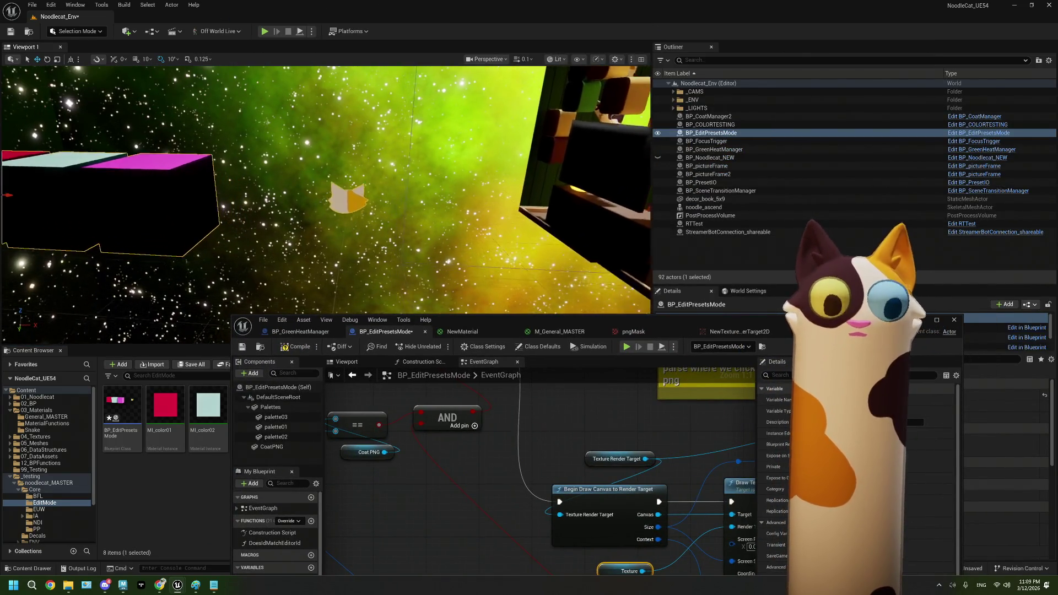
scroll(343, 211, up, 6)
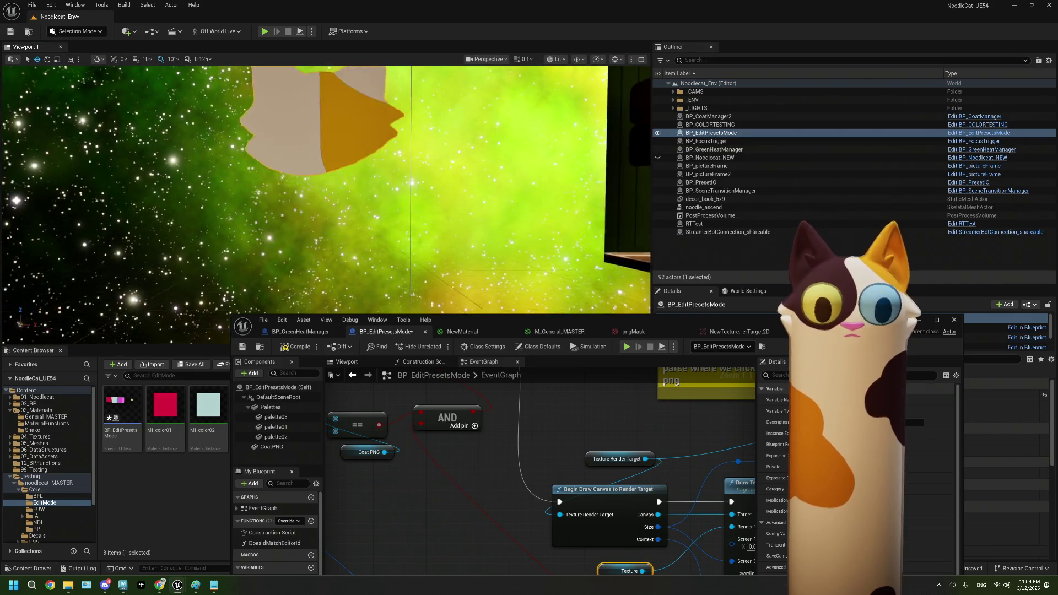
drag(343, 211, 343, 177)
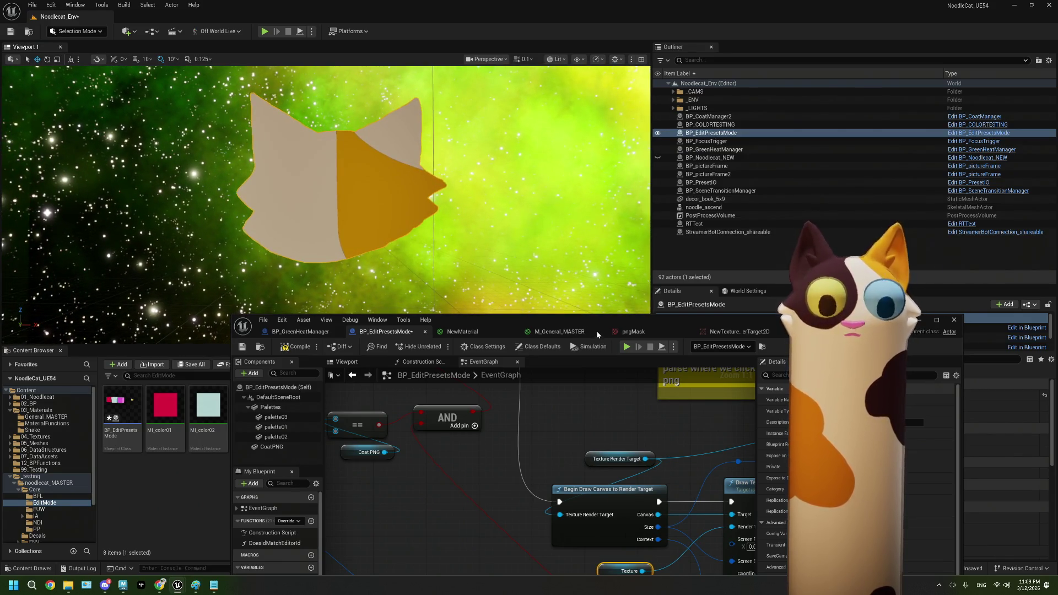
mouse_move(579, 318)
mouse_down()
mouse_move(838, 109)
mouse_move(814, 86)
mouse_up()
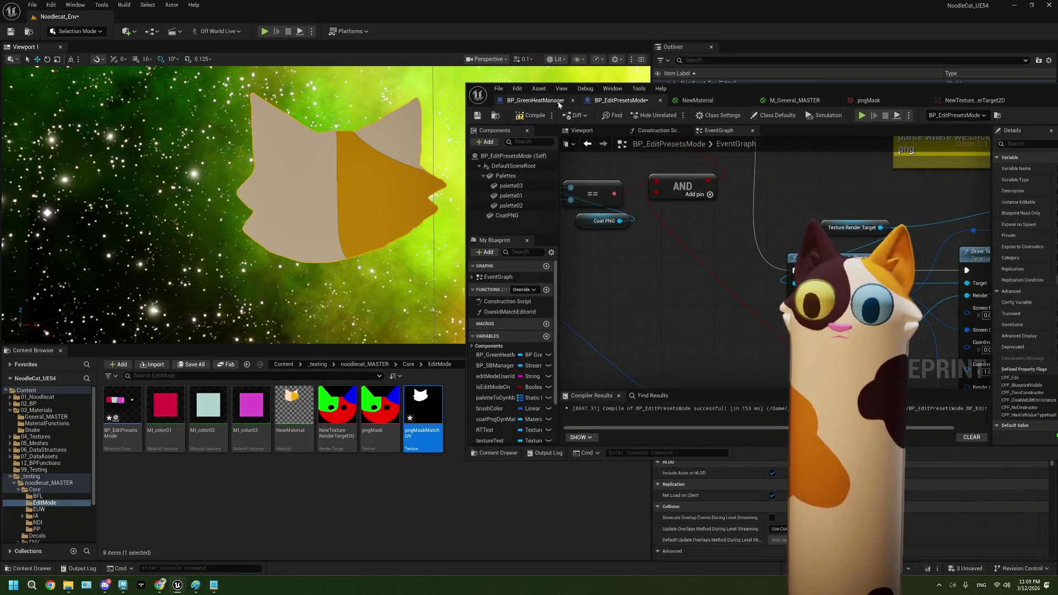
scroll(713, 288, down, 2)
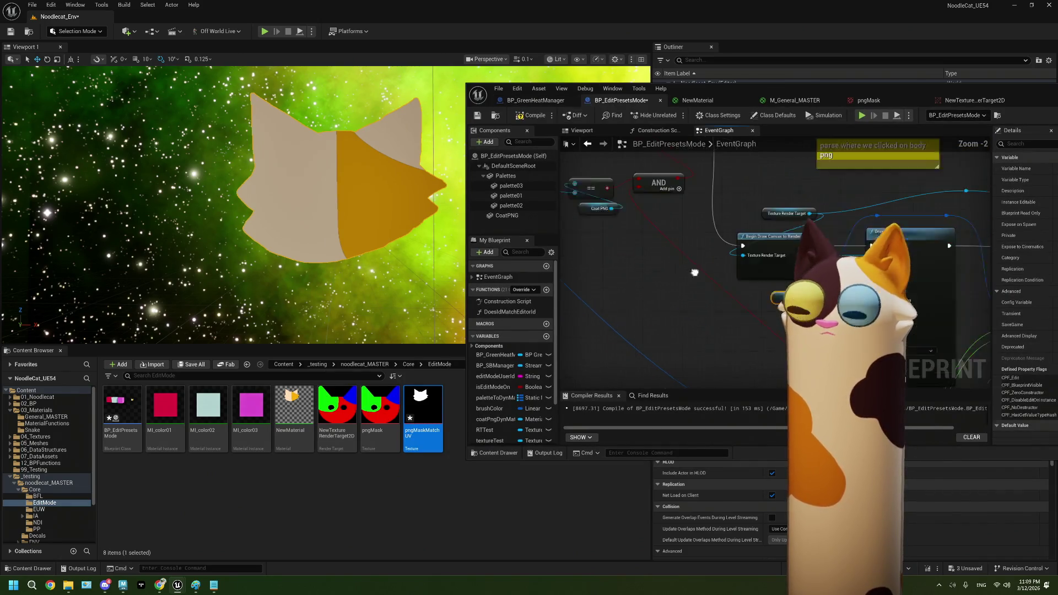
- Set NewMaterial's Texture Sample to body_Calico_mask and apply the material change
click(715, 100)
scroll(731, 304, up, 2)
mouse_move(869, 342)
mouse_down()
mouse_move(772, 244)
mouse_move(742, 259)
mouse_up()
click(742, 259)
click(618, 430)
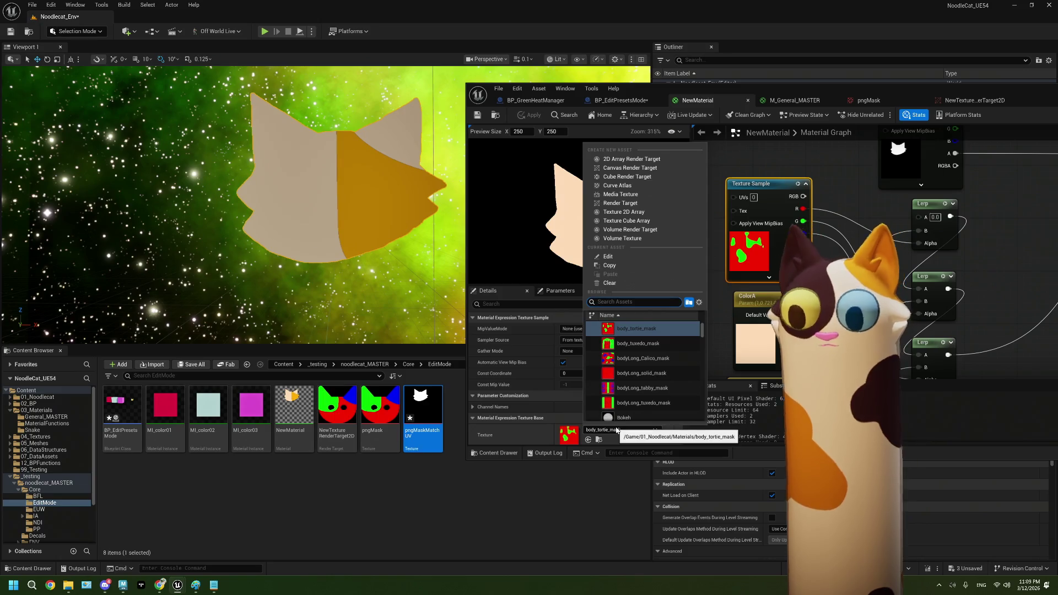
text(calico)
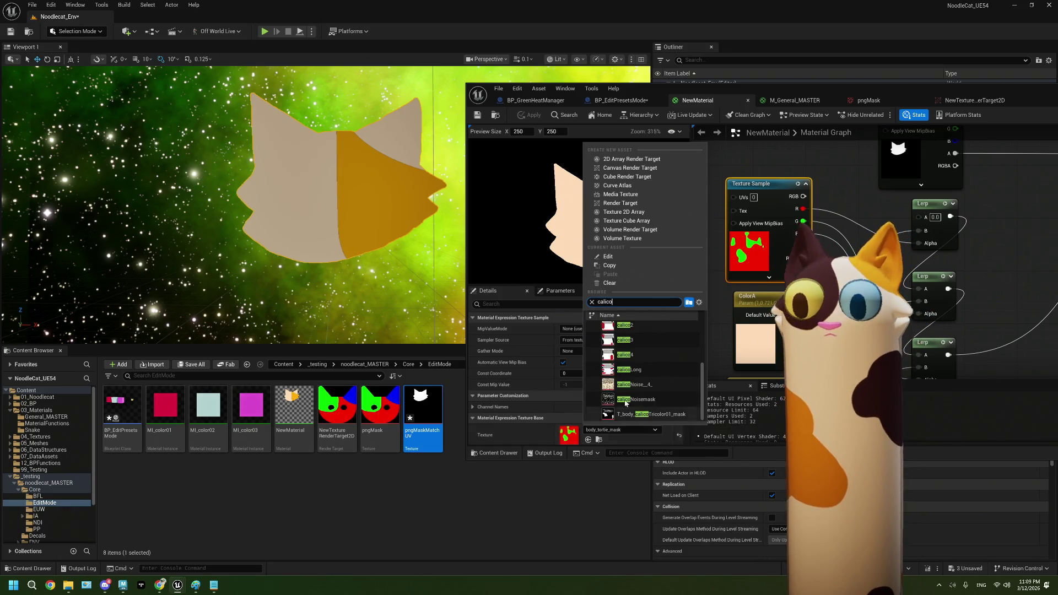
click(622, 389)
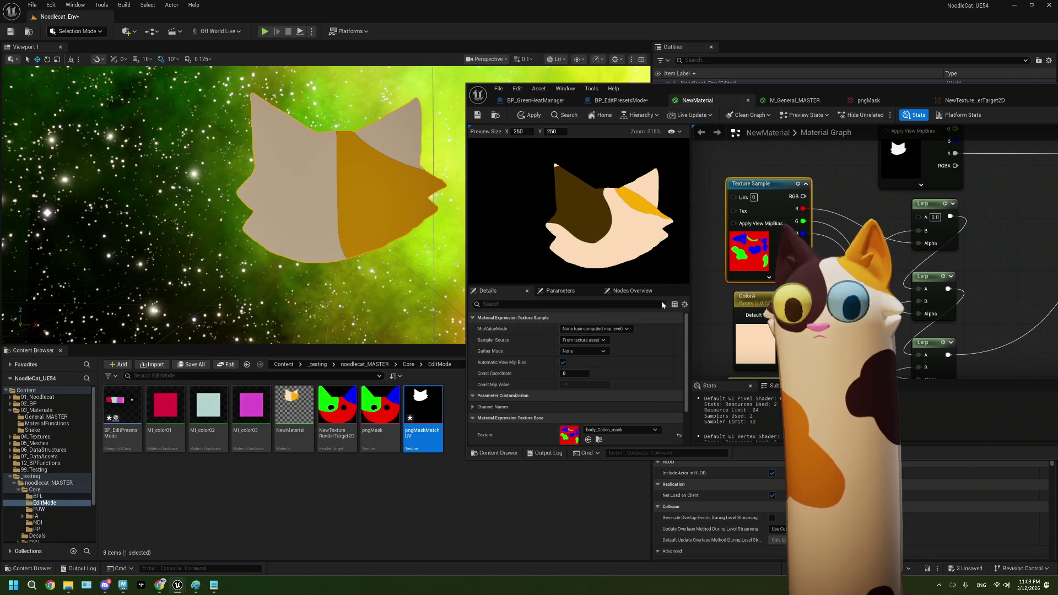
click(478, 116)
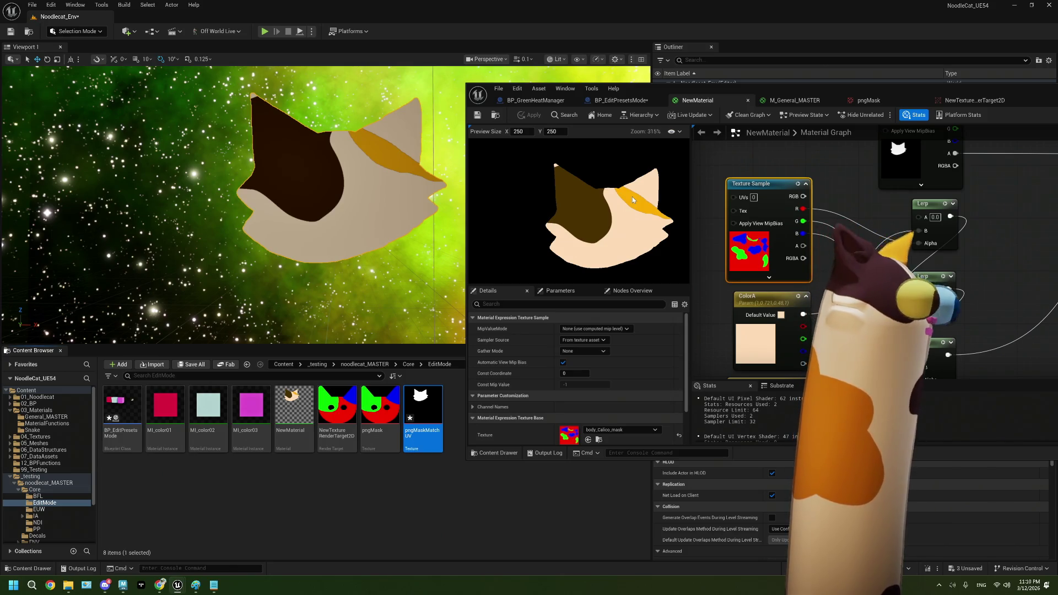
- Return the material editor to a floating window, orbit back to the cat plane, then minimize it
double_click(686, 91)
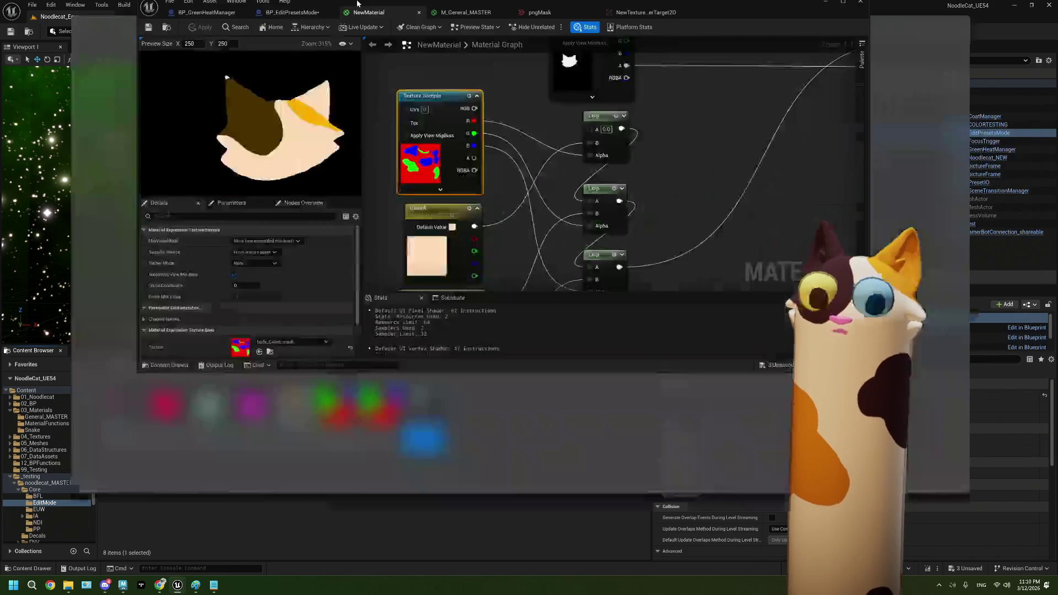
drag(347, 14, 669, 322)
mouse_move(331, 204)
mouse_down()
mouse_move(313, 170)
mouse_move(331, 203)
mouse_move(330, 179)
mouse_move(331, 199)
mouse_move(313, 176)
mouse_move(324, 197)
mouse_up()
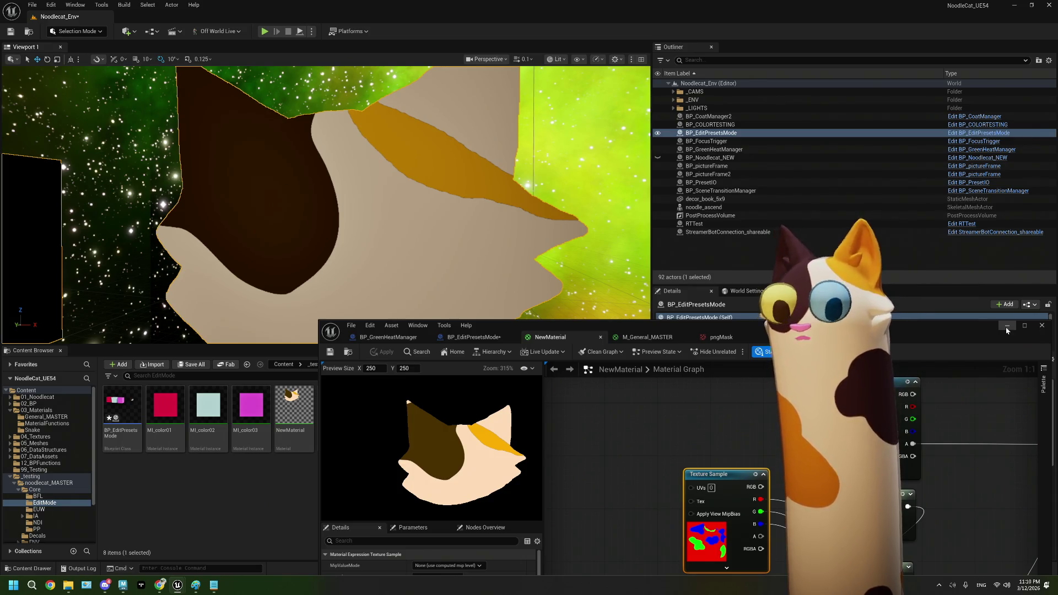
click(1007, 329)
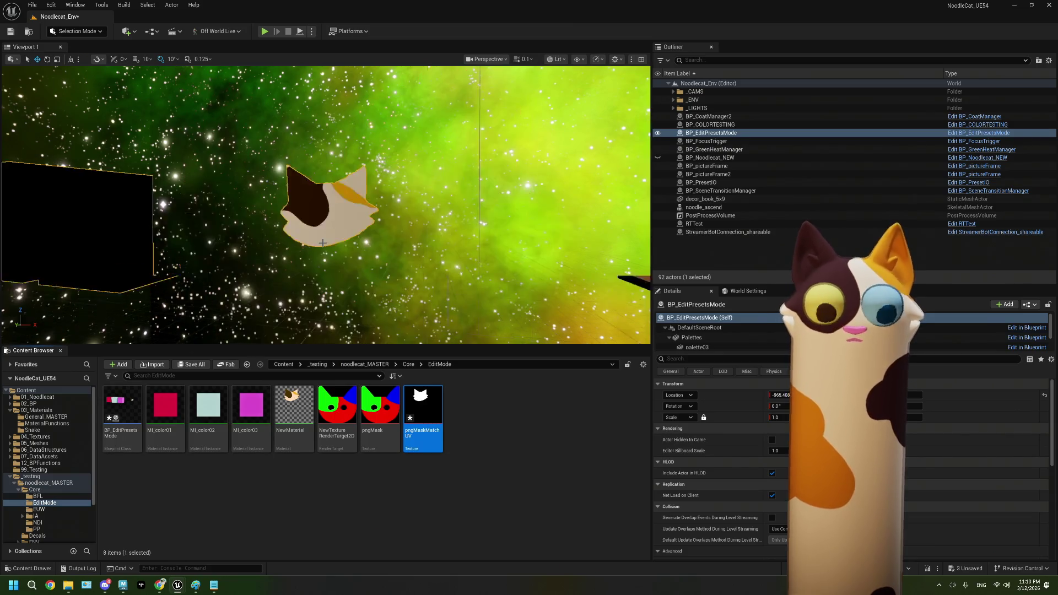
- Open BP_EditPresetsMode's Viewport and frame the red, pale-blue and magenta palette cubes
scroll(322, 242, down, 3)
scroll(285, 258, down, 3)
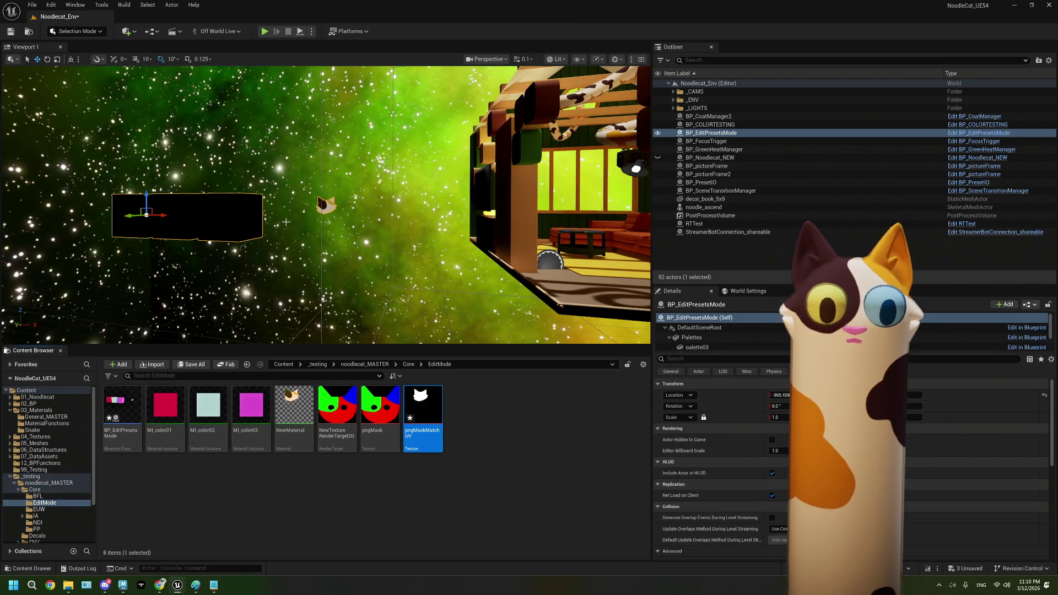
drag(277, 226, 375, 242)
double_click(122, 413)
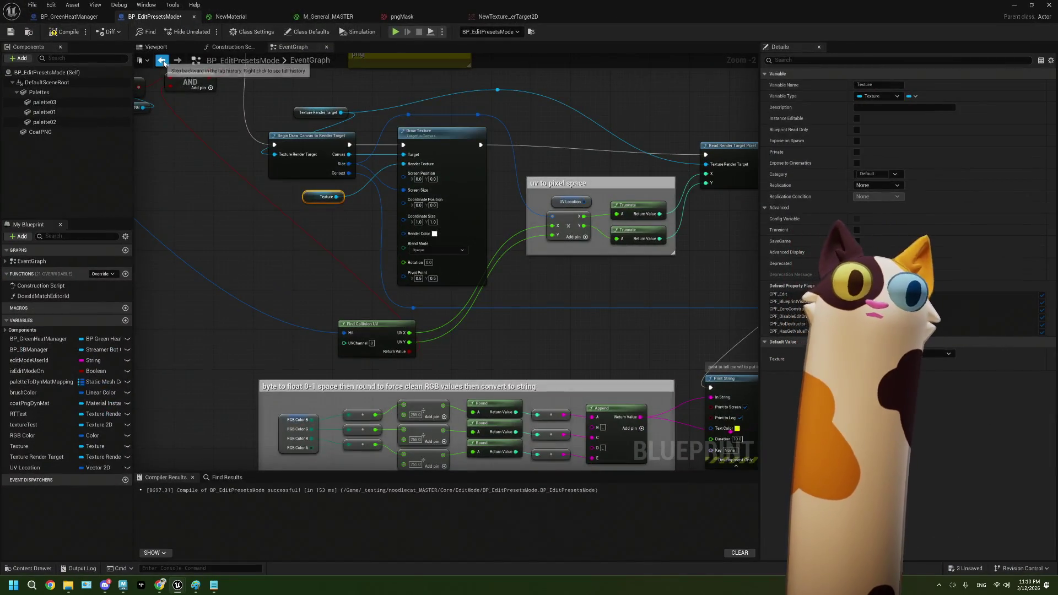
click(160, 48)
drag(347, 207, 366, 245)
mouse_move(258, 170)
mouse_down()
mouse_move(286, 174)
mouse_move(258, 170)
mouse_up()
click(300, 187)
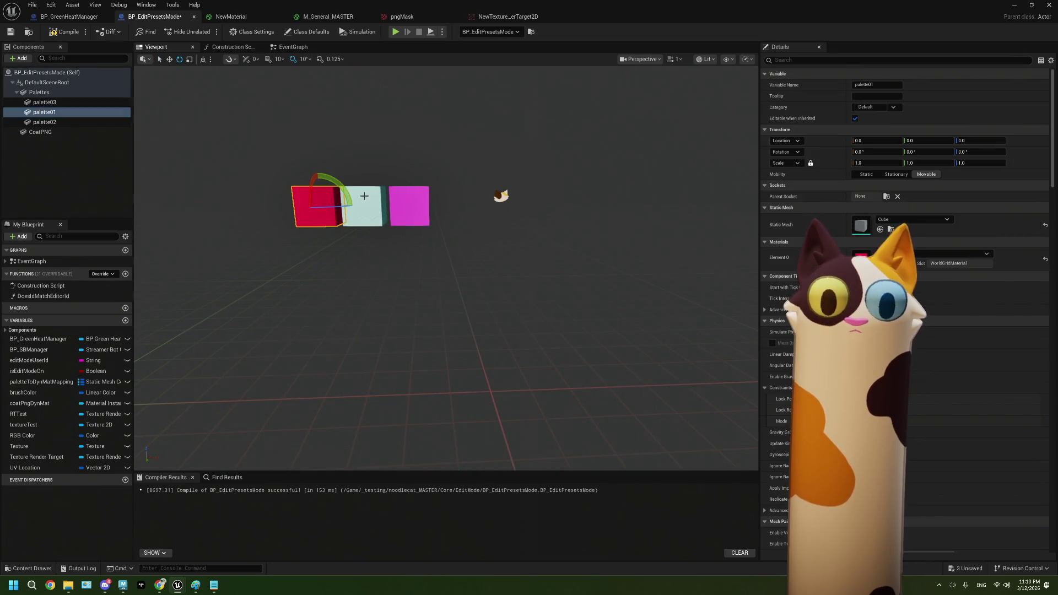
- Select palette01, palette02 and palette03 with the scale gizmo active
click(408, 201)
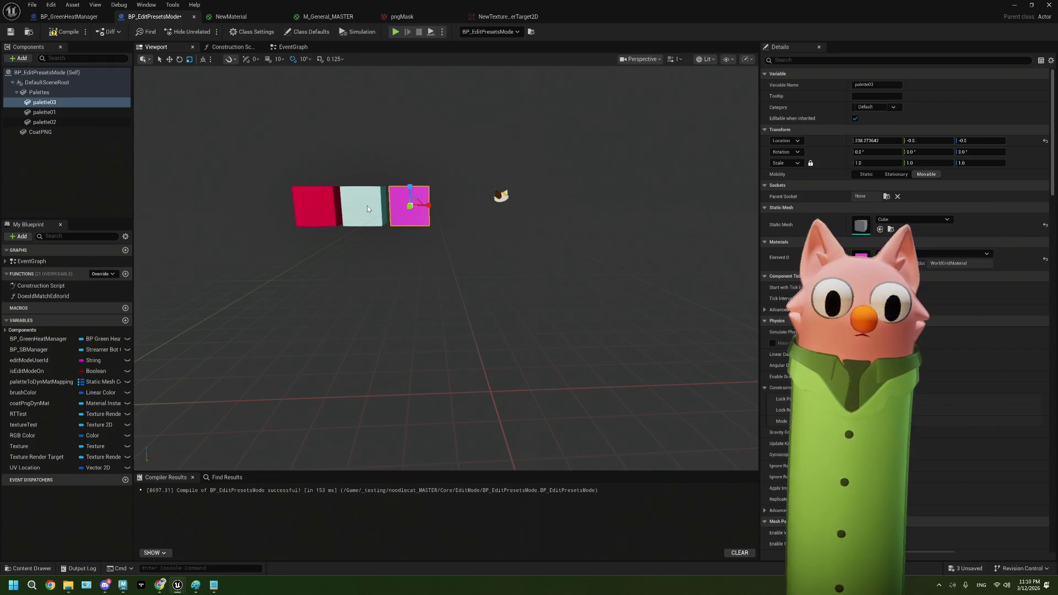
click(328, 202)
key(r)
click(350, 205)
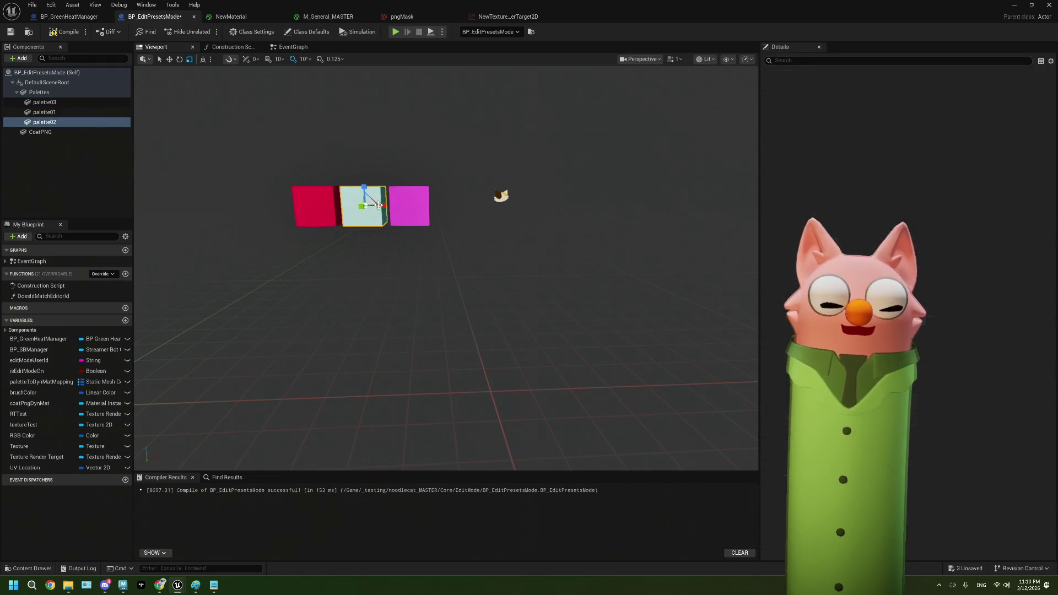
click(415, 210)
click(44, 122)
ctrl+click(44, 102)
ctrl+click(44, 112)
- Scale the three palette cubes down to about 0.288
drag(325, 208, 315, 209)
key(ctrl+z)
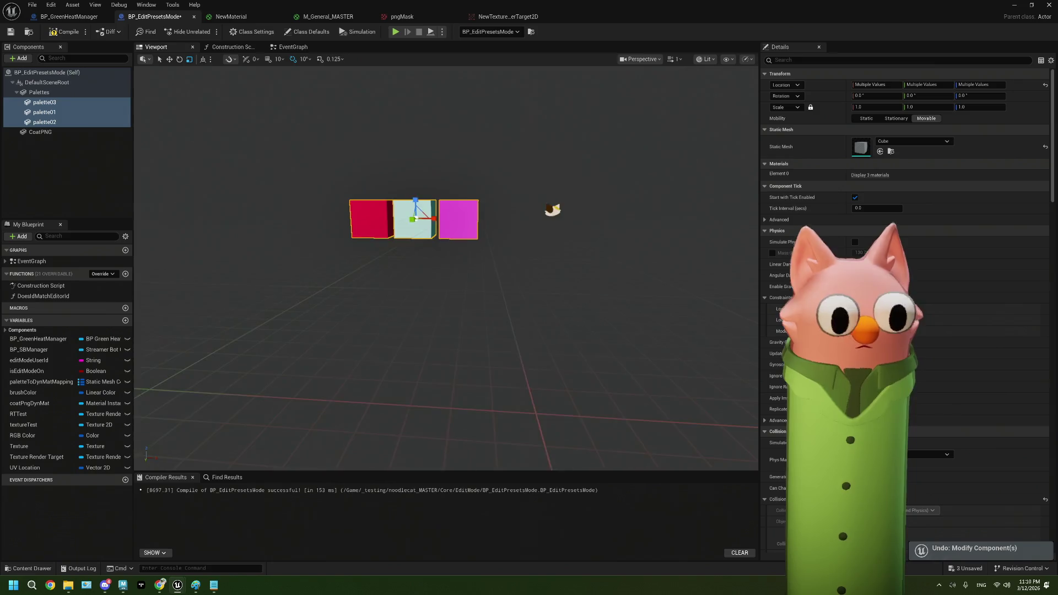
scroll(363, 135, up, 5)
drag(369, 140, 343, 169)
mouse_move(700, 167)
mouse_down()
mouse_move(700, 193)
mouse_move(479, 194)
mouse_up()
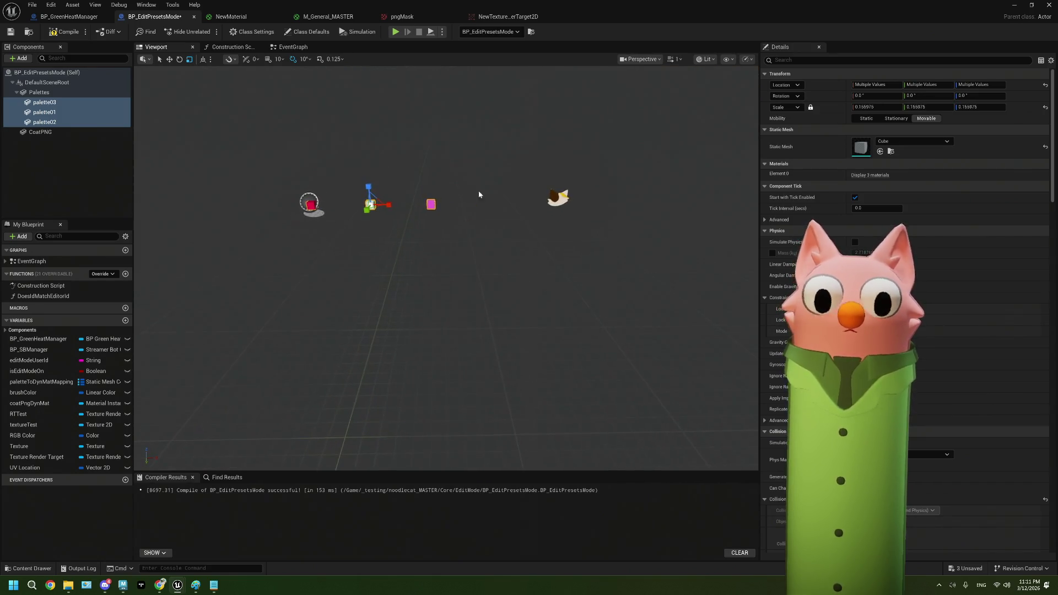
scroll(331, 193, up, 5)
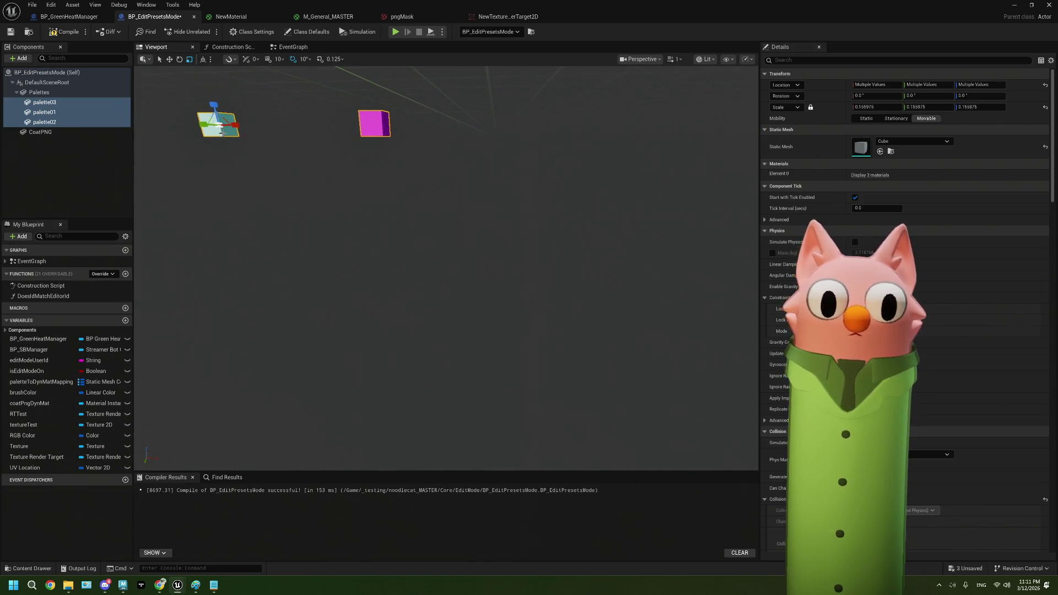
drag(217, 122, 223, 114)
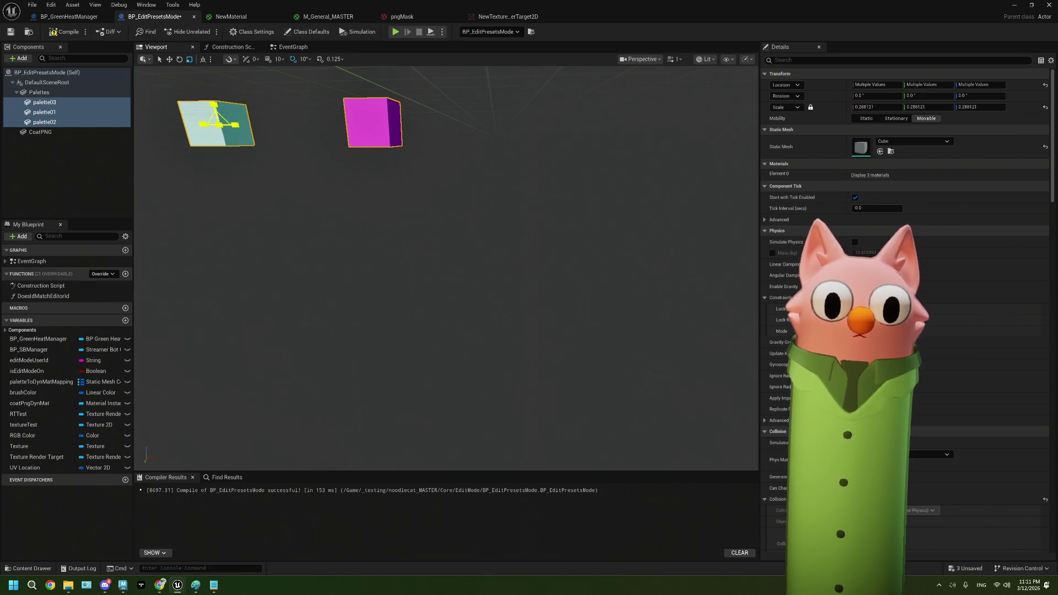
scroll(301, 169, down, 5)
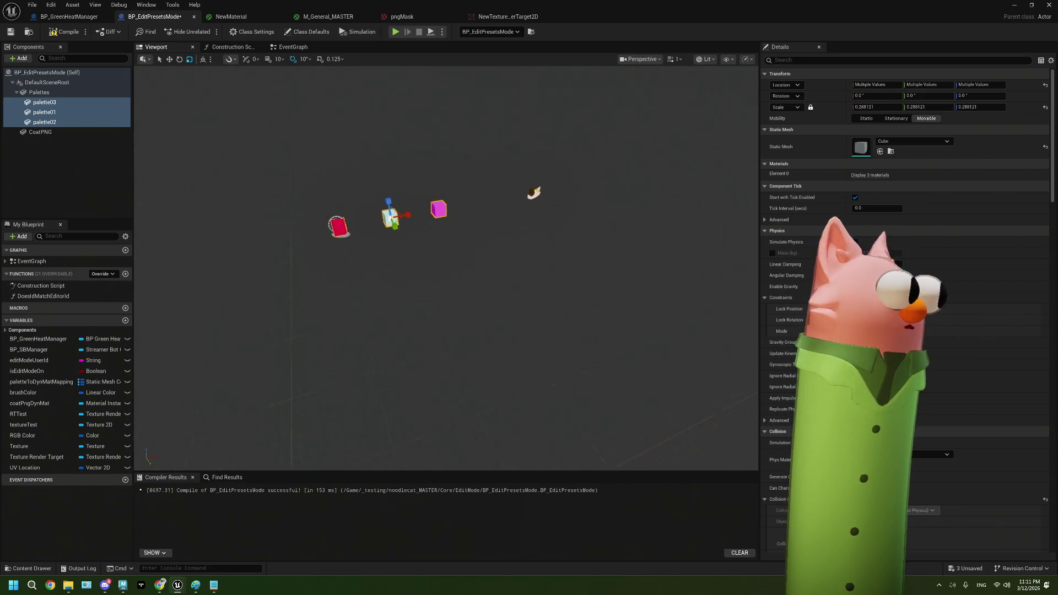
scroll(446, 265, up, 5)
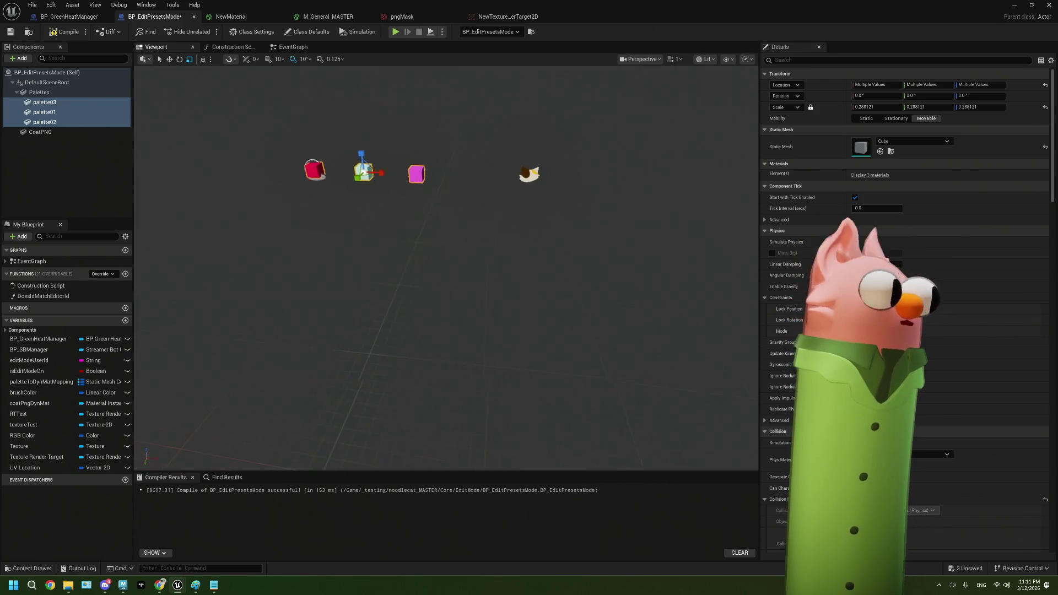
drag(446, 264, 430, 261)
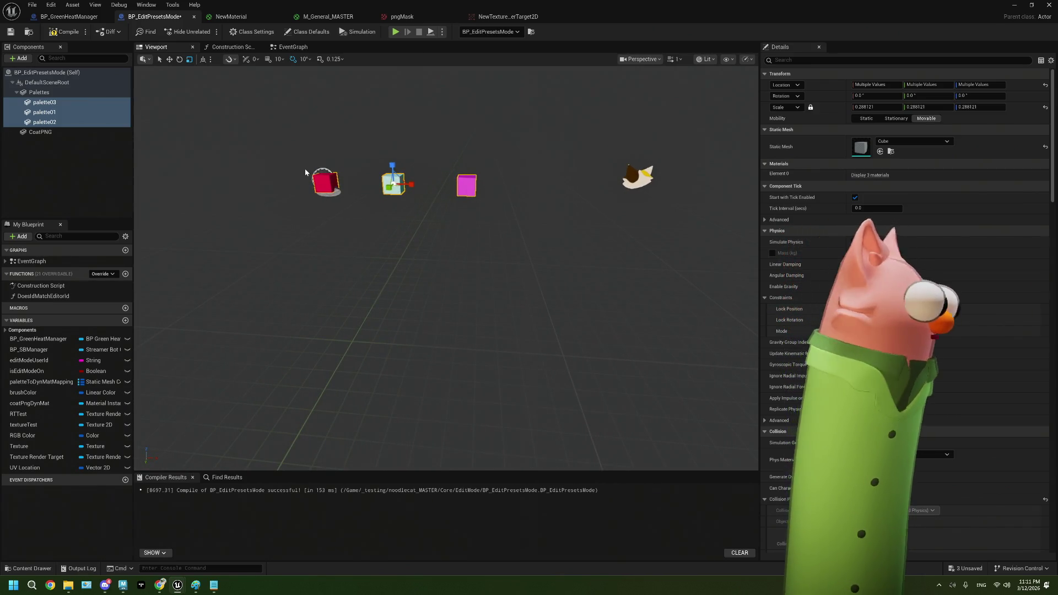
- Slide palette02 and palette03 left along X into a tight row beside the red cube
click(466, 186)
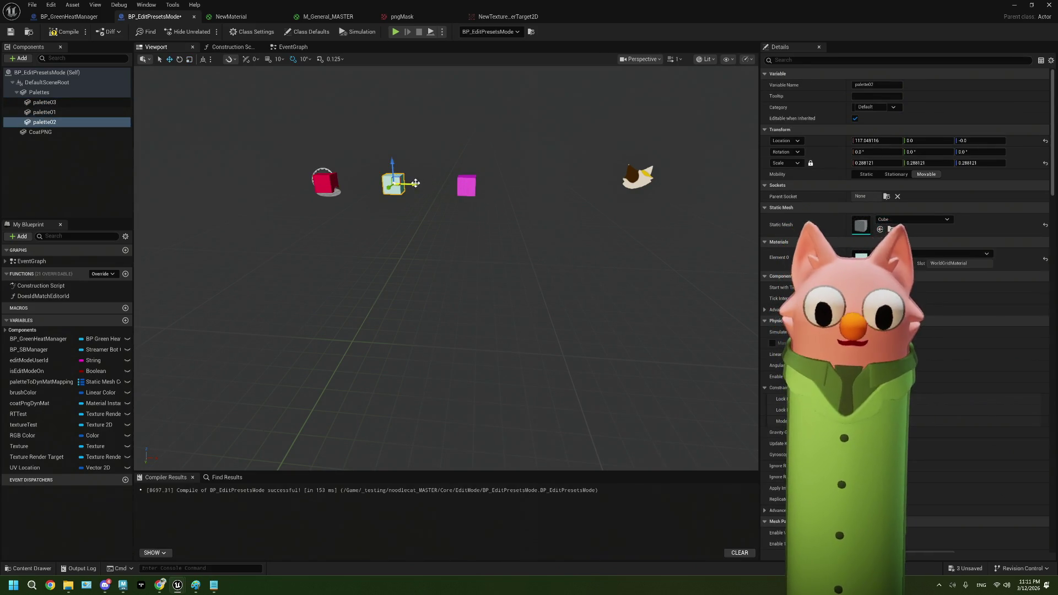
drag(415, 183, 378, 181)
click(466, 186)
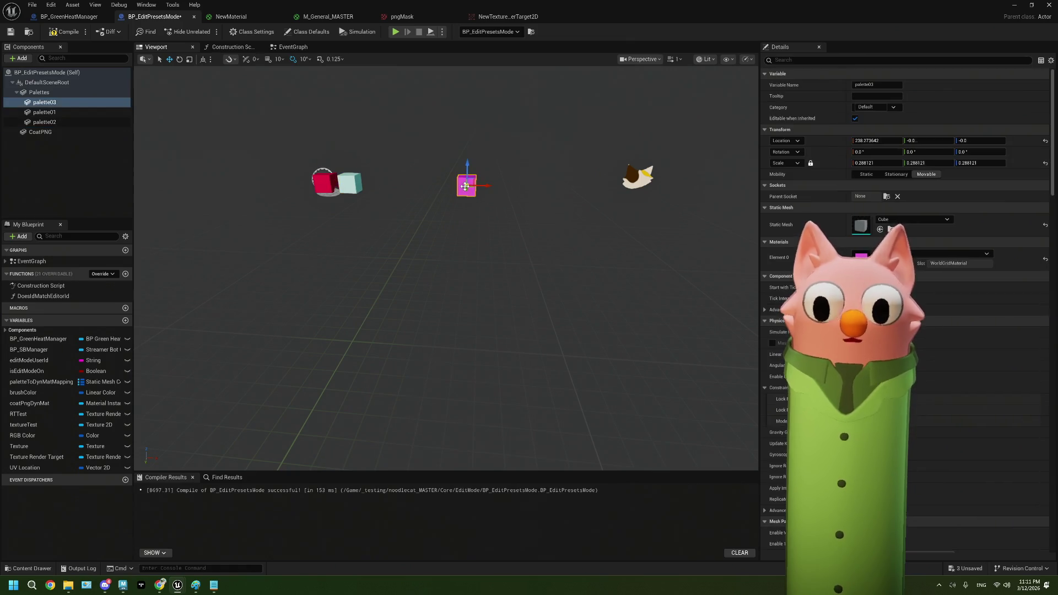
drag(485, 188, 404, 184)
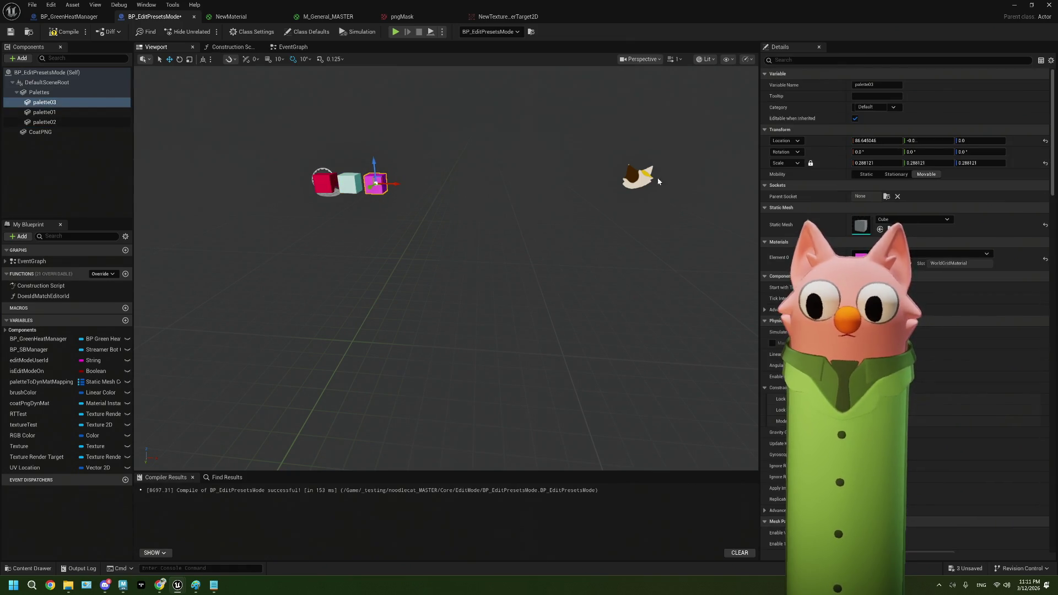
- Move the CoatPNG cat-head plane left to X 145.35 and down, next to the magenta cube
click(640, 178)
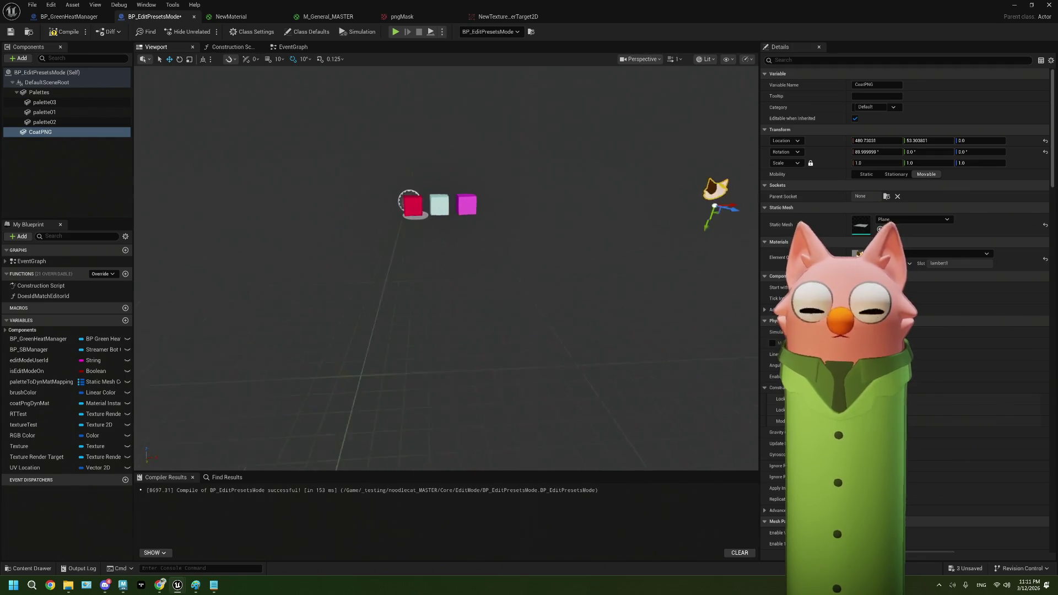
drag(496, 209, 578, 205)
mouse_move(496, 207)
mouse_down()
mouse_move(291, 208)
mouse_move(271, 178)
mouse_move(165, 190)
mouse_move(193, 110)
mouse_move(275, 166)
mouse_move(329, 229)
mouse_move(441, 244)
mouse_move(386, 238)
mouse_up()
scroll(447, 267, up, 5)
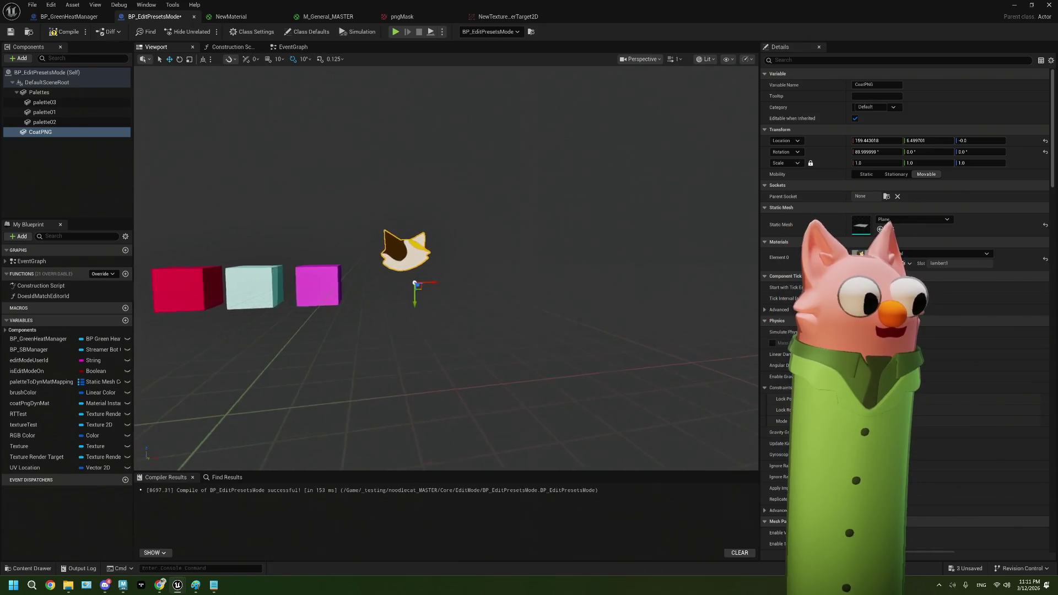
mouse_move(413, 294)
mouse_down()
mouse_move(361, 353)
mouse_move(419, 347)
mouse_move(419, 331)
mouse_move(507, 331)
mouse_move(339, 339)
mouse_up()
scroll(382, 327, down, 5)
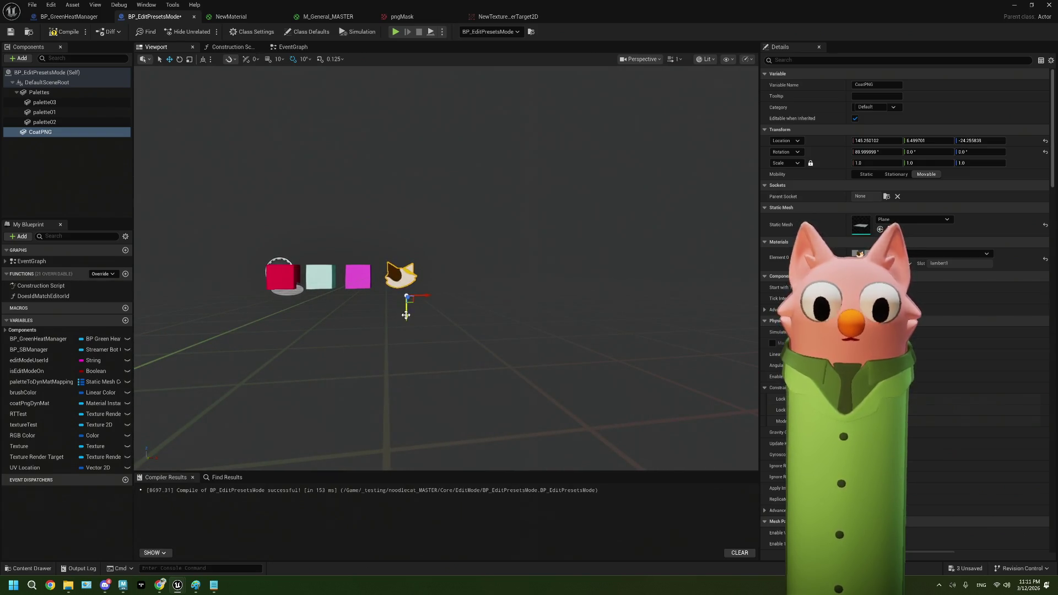
- Return to BP_EditPresetsMode and float its editor as a smaller window over the level
click(68, 16)
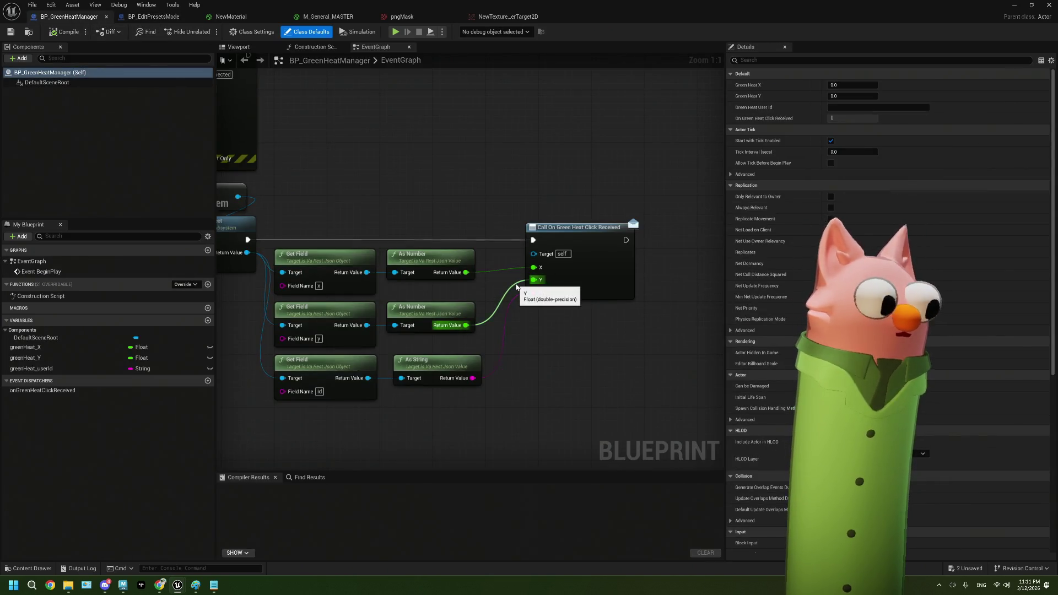
click(154, 17)
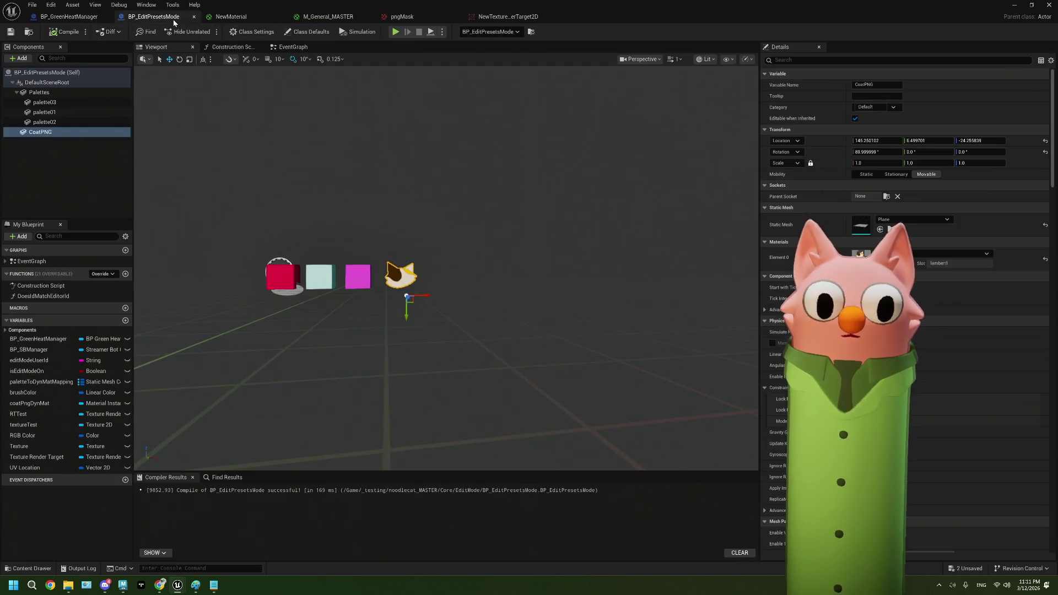
mouse_move(734, 18)
mouse_down()
mouse_move(809, 45)
mouse_move(870, 111)
mouse_up()
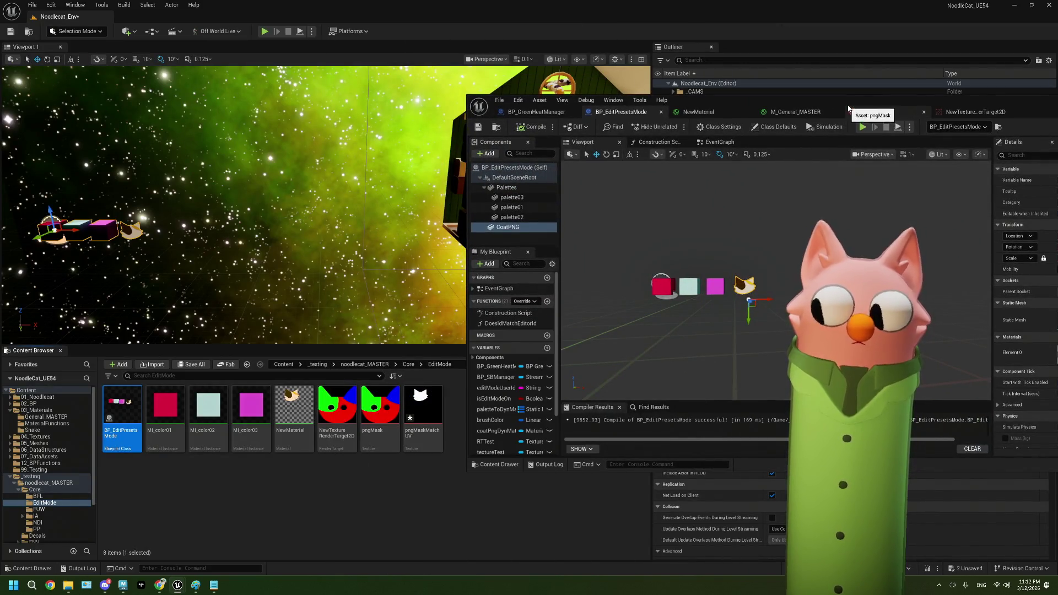
mouse_move(847, 102)
mouse_down()
mouse_move(623, 353)
mouse_move(615, 338)
mouse_move(603, 401)
mouse_up()
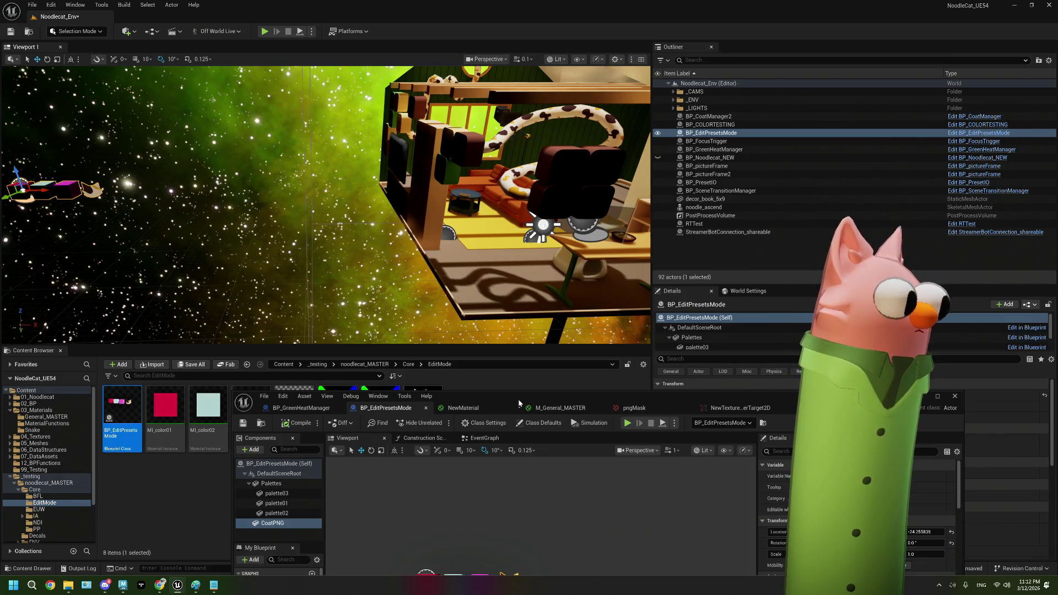
double_click(518, 399)
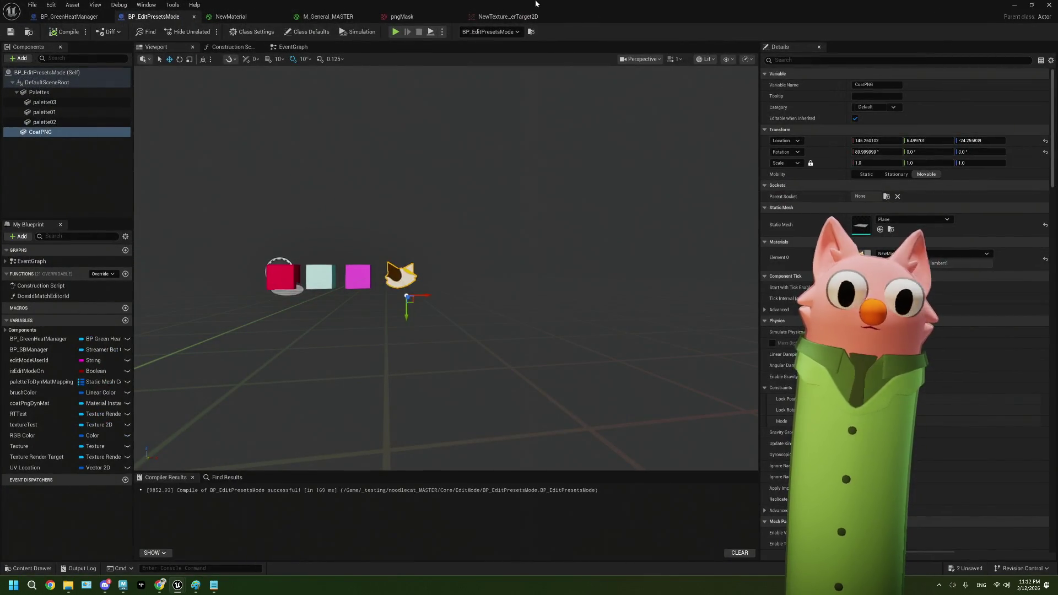
double_click(536, 4)
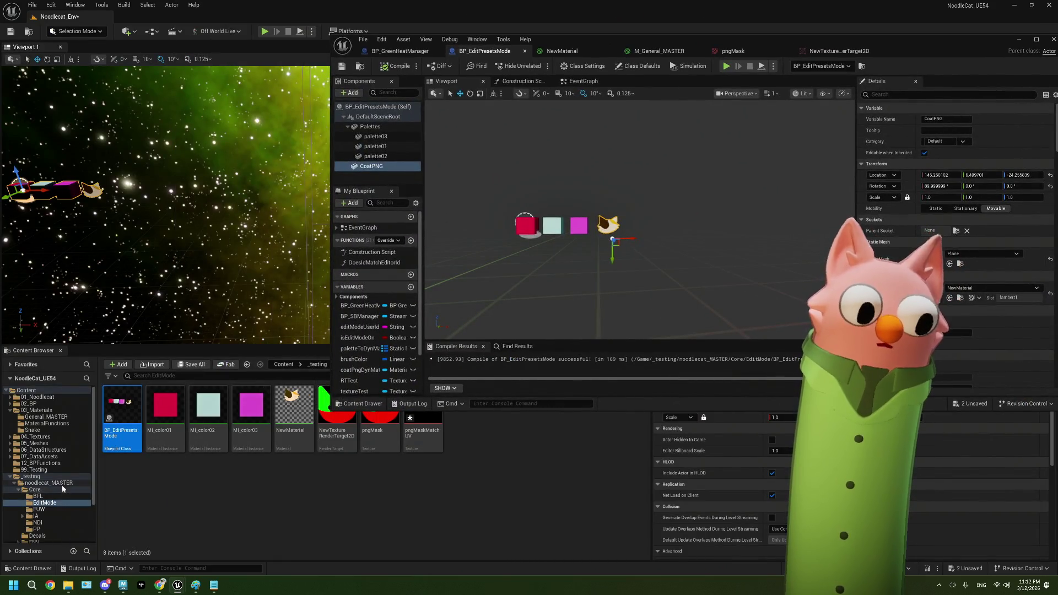
- Show the Core folder in the Content Browser and select BP_CamPawn
click(36, 490)
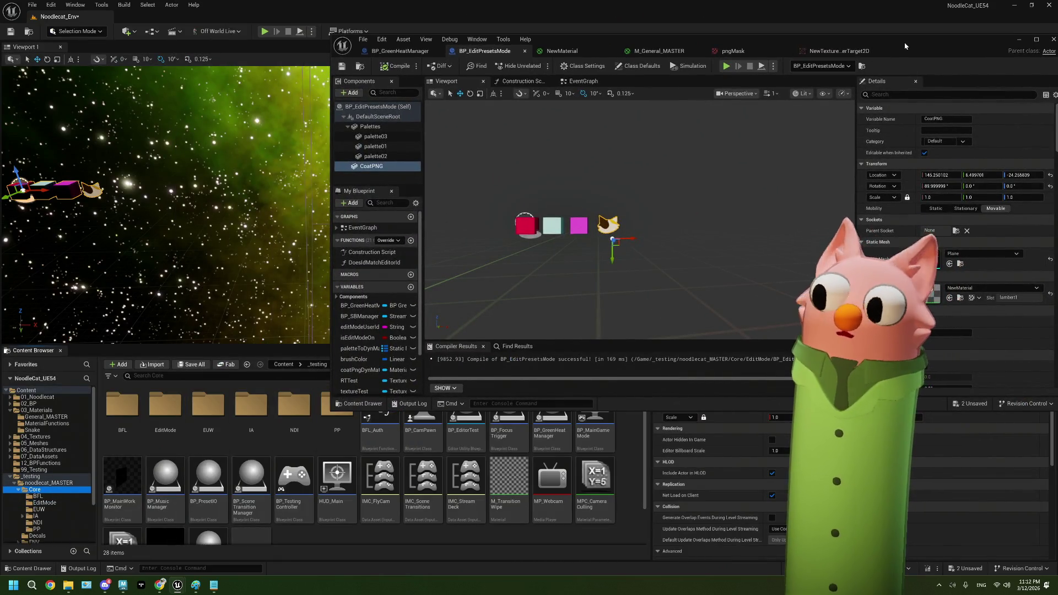
drag(905, 45, 893, 25)
click(422, 419)
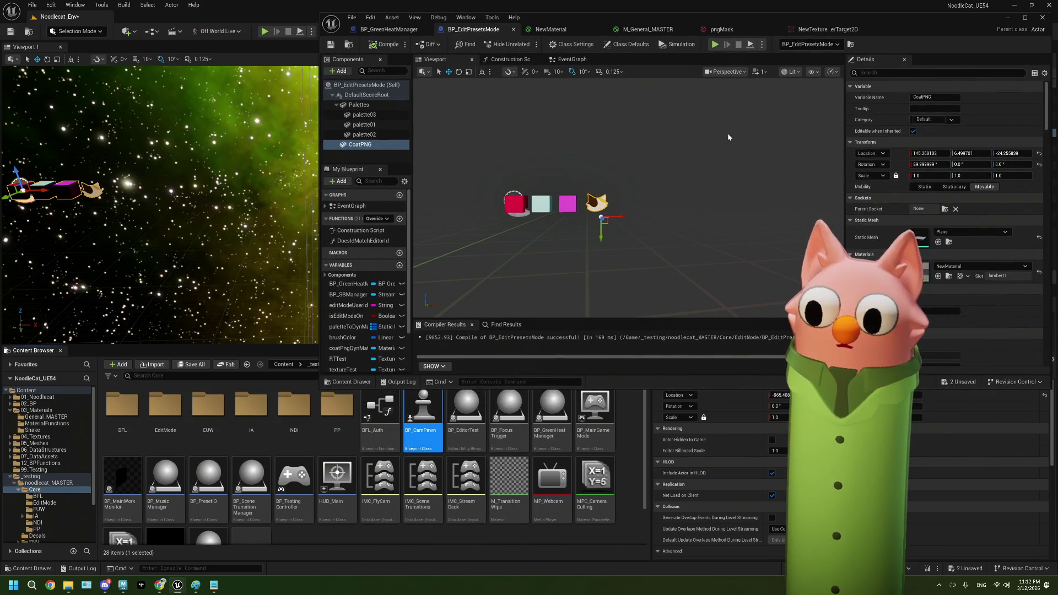
- Open BP_CamPawn in the blueprint editor and restore it to a smaller window
key(super+Up)
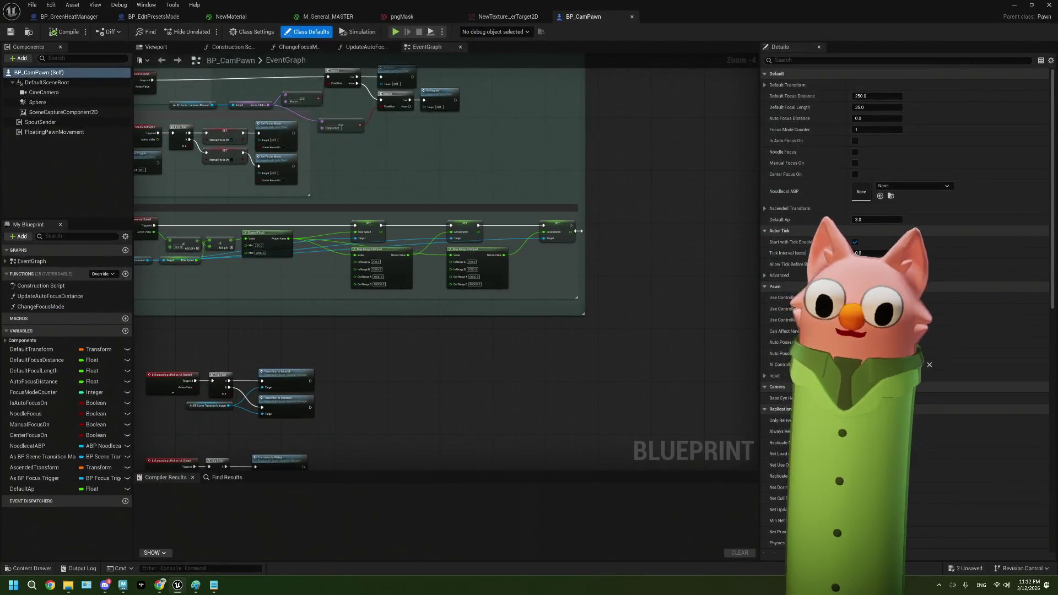
click(19, 57)
key(Escape)
drag(841, 6, 841, 53)
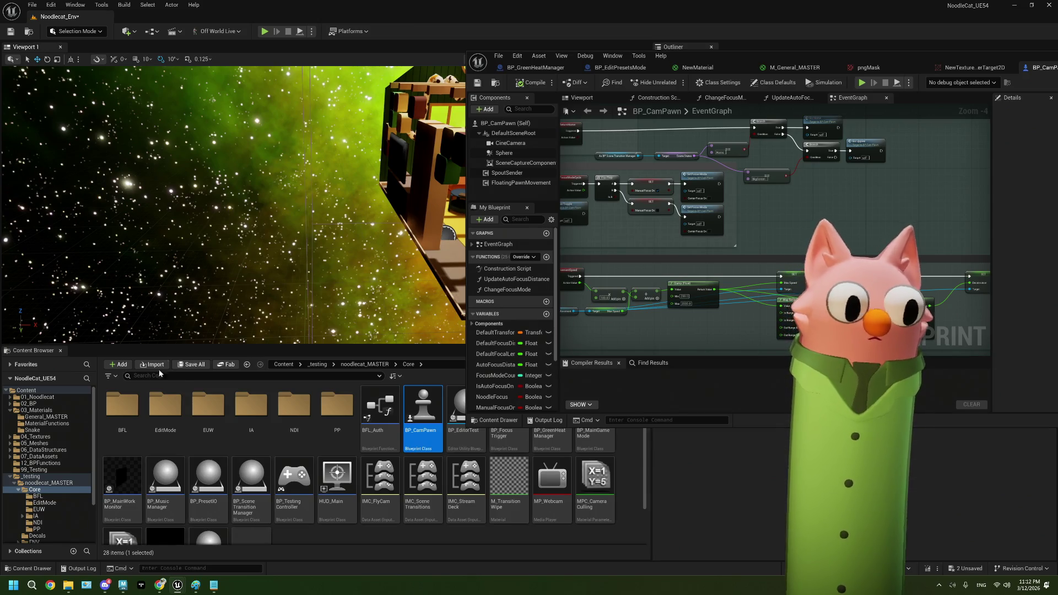
- Drag BP_EditPresetsMode from the EditMode folder into BP_CamPawn's Components as a child actor
double_click(166, 405)
mouse_move(117, 407)
mouse_down()
mouse_move(424, 243)
mouse_move(512, 134)
mouse_up()
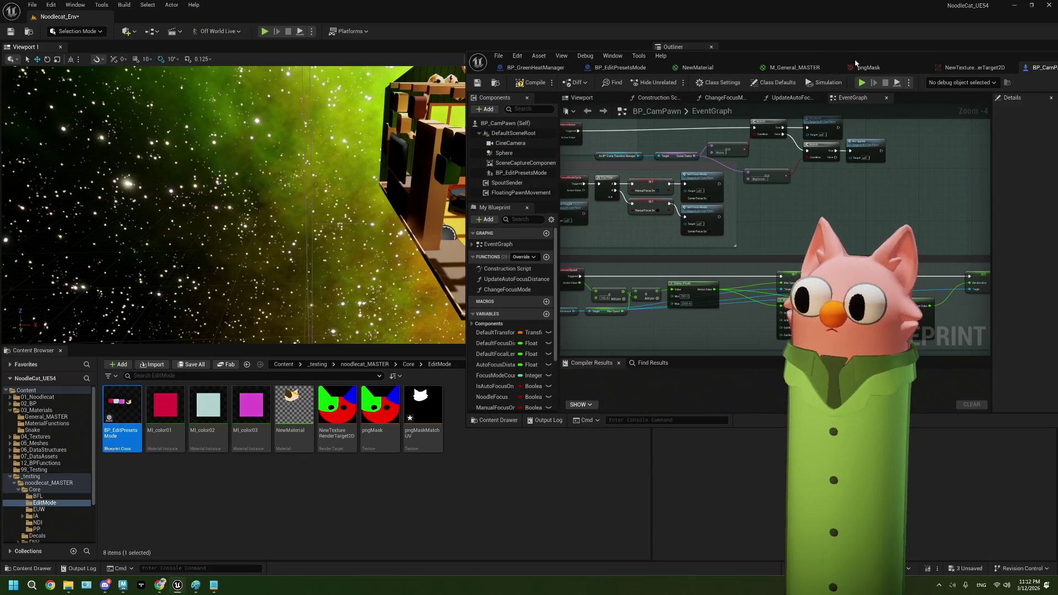
double_click(855, 63)
click(55, 122)
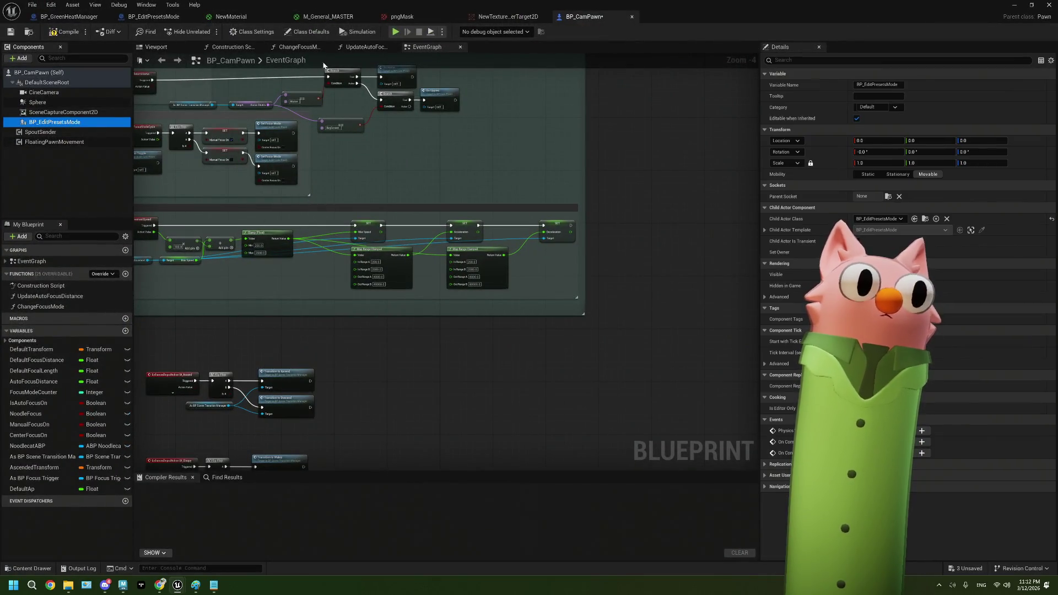
- Rotate the child actor about 80° and move it in front of the camera
click(156, 48)
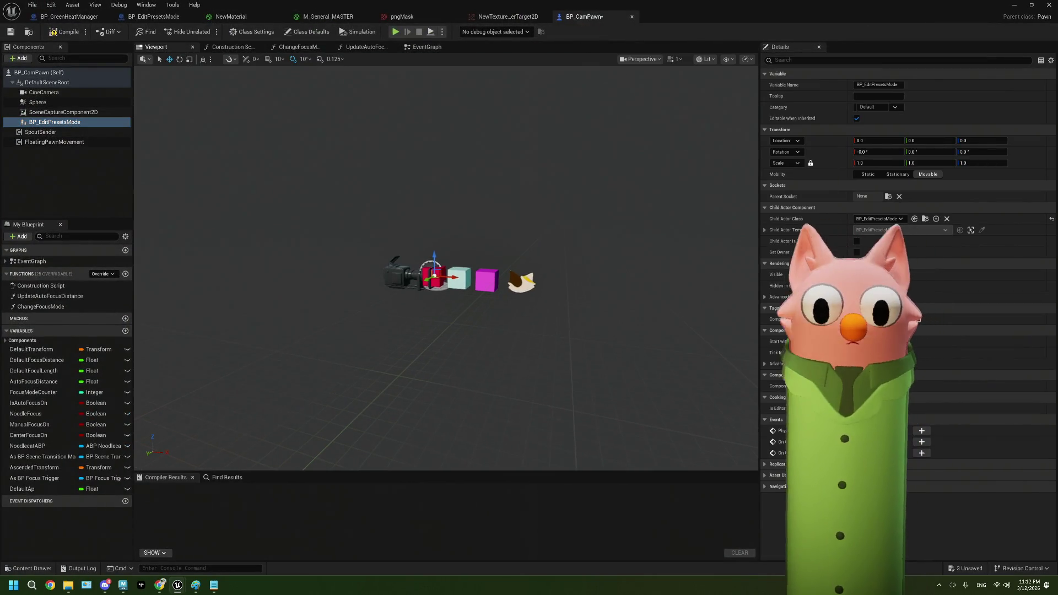
scroll(446, 264, up, 5)
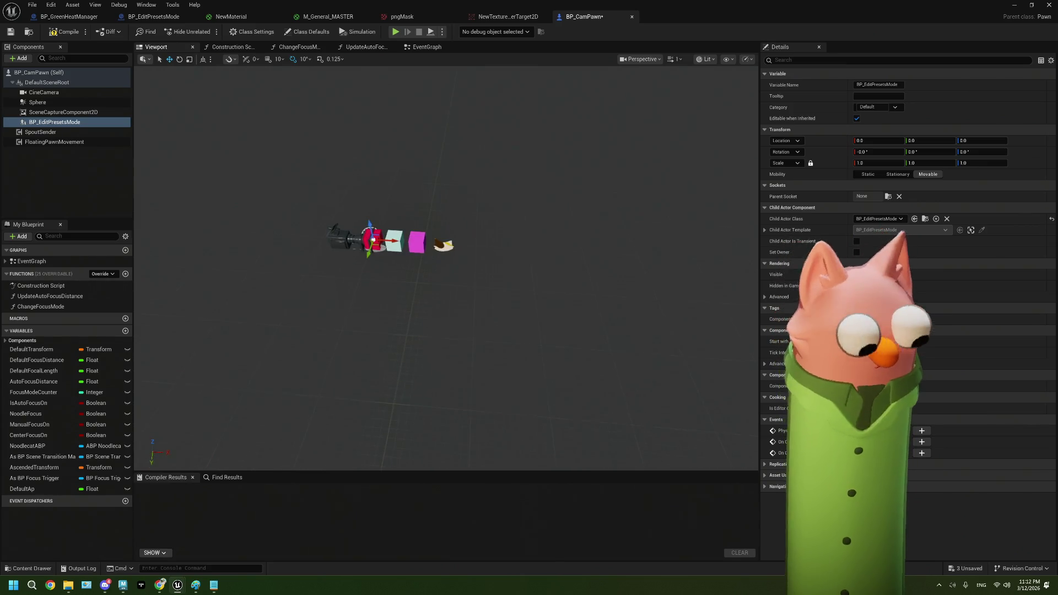
scroll(482, 243, up, 3)
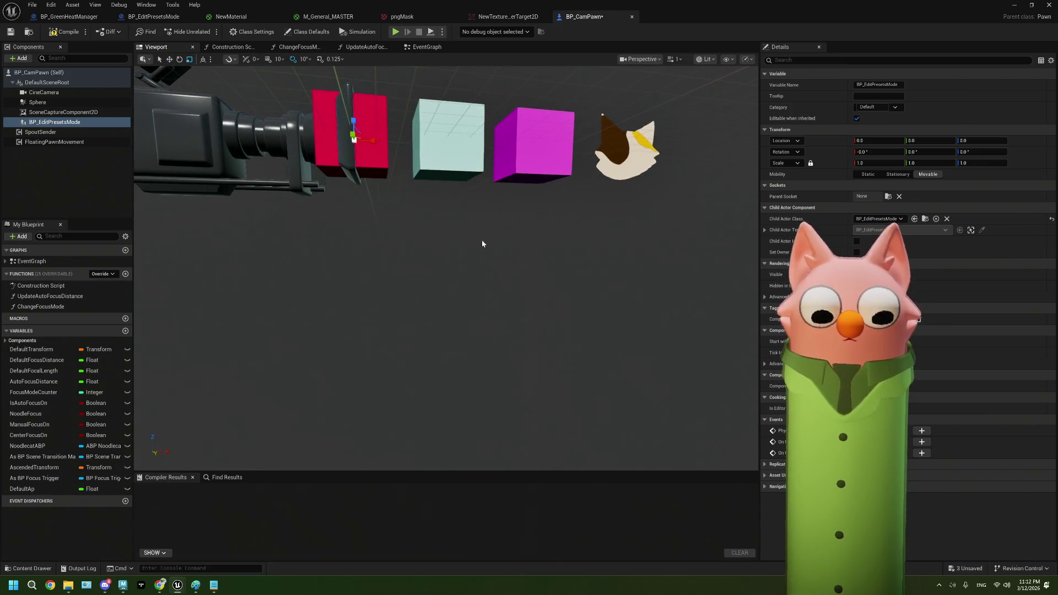
drag(383, 136, 477, 179)
mouse_move(331, 137)
mouse_down()
mouse_move(534, 184)
mouse_move(401, 145)
mouse_move(435, 129)
mouse_move(410, 142)
mouse_up()
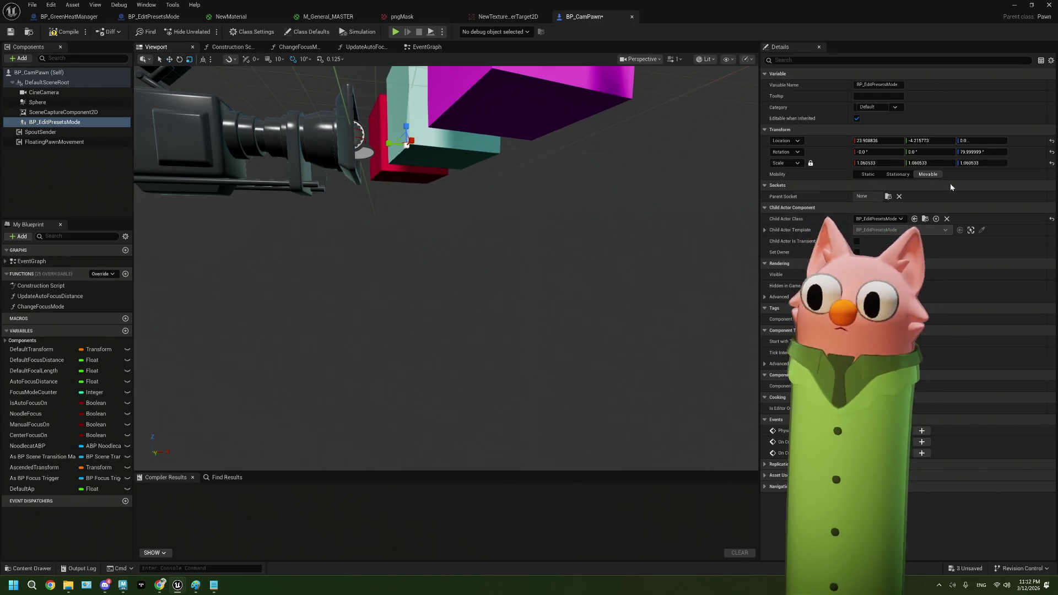
- Set the child actor's scale to 0.1 and yaw to 90, then compile BP_CamPawn
text(0.1)
key(Tab)
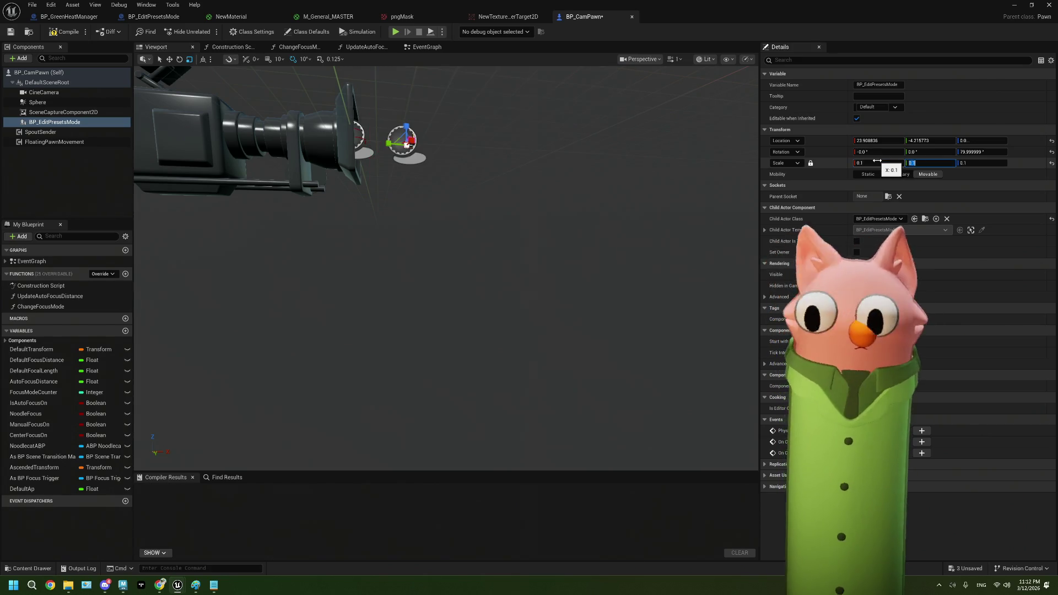
mouse_move(495, 208)
mouse_down()
mouse_move(468, 196)
mouse_move(468, 210)
mouse_move(473, 165)
mouse_move(439, 222)
mouse_up()
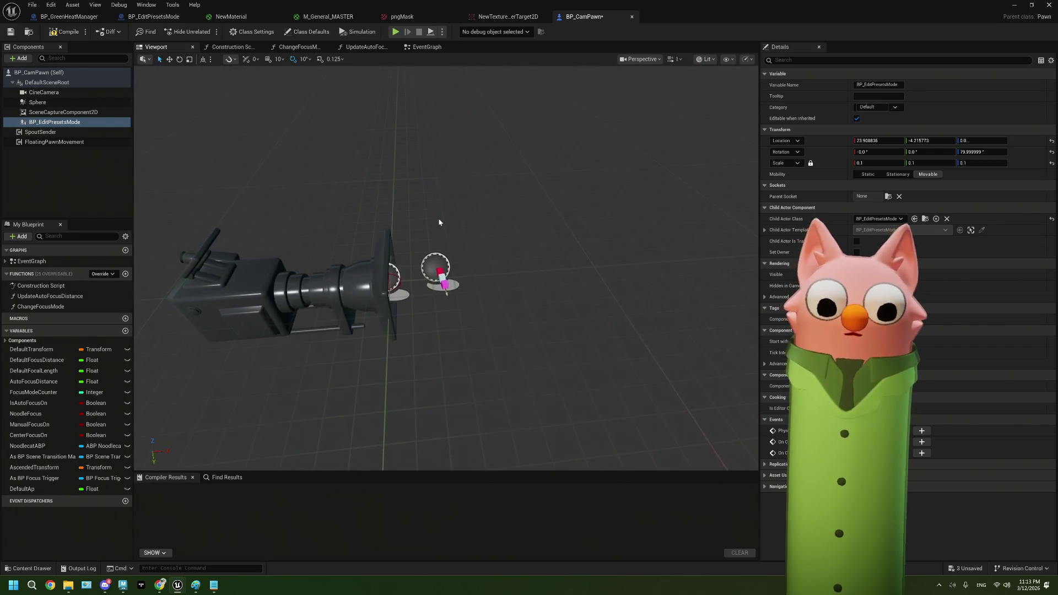
click(981, 152)
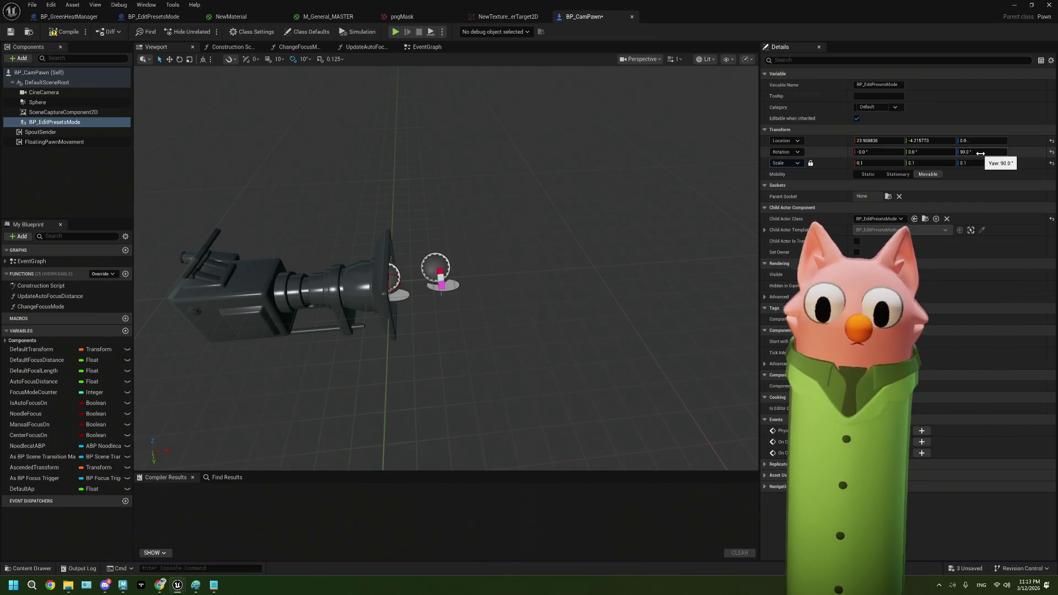
click(56, 32)
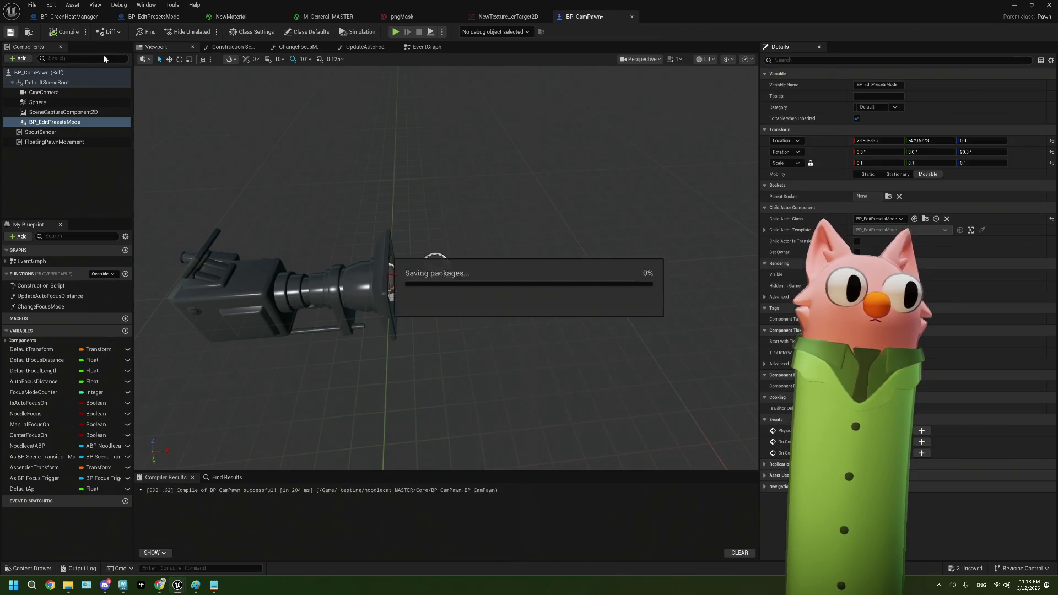
- Review the BP_EditPresetsMode component in the preview, save BP_CamPawn and close its editor
mouse_move(472, 139)
mouse_down()
mouse_move(452, 165)
mouse_move(440, 132)
mouse_up()
mouse_move(471, 220)
mouse_down()
mouse_move(458, 228)
mouse_move(479, 226)
mouse_move(471, 220)
mouse_up()
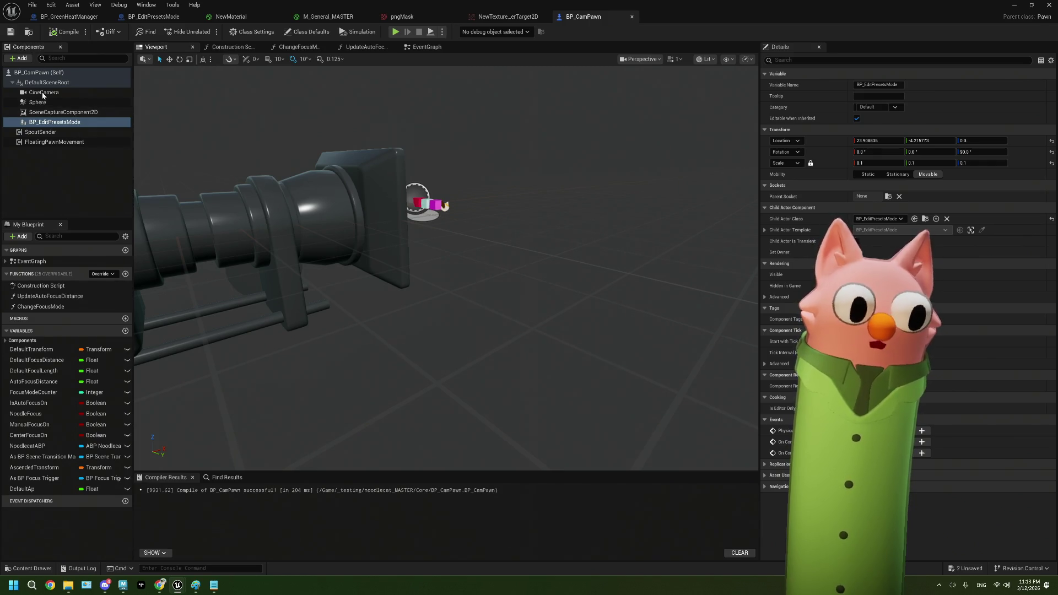
click(55, 112)
click(50, 122)
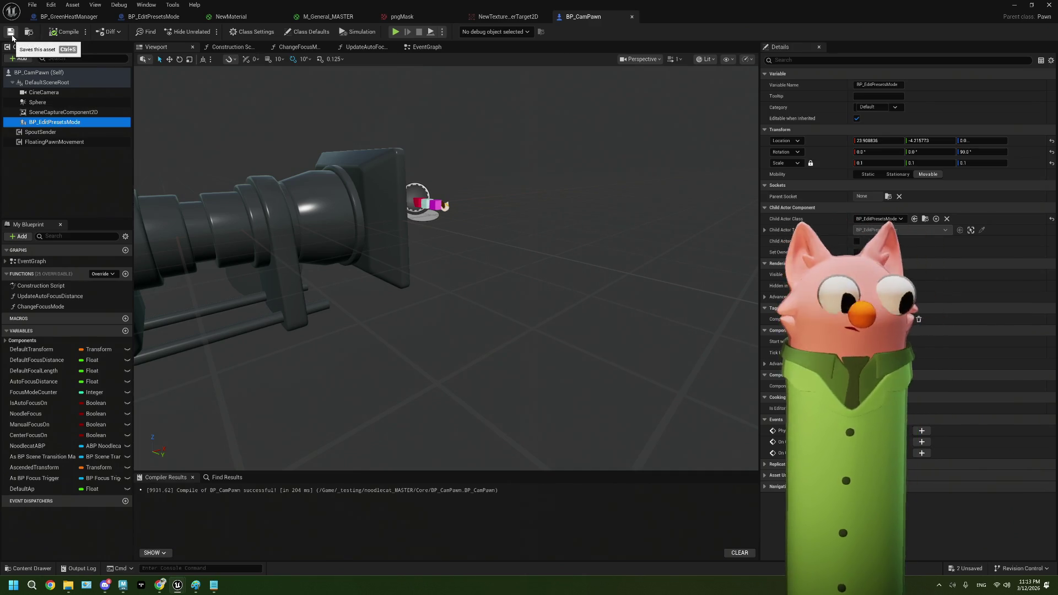
click(12, 35)
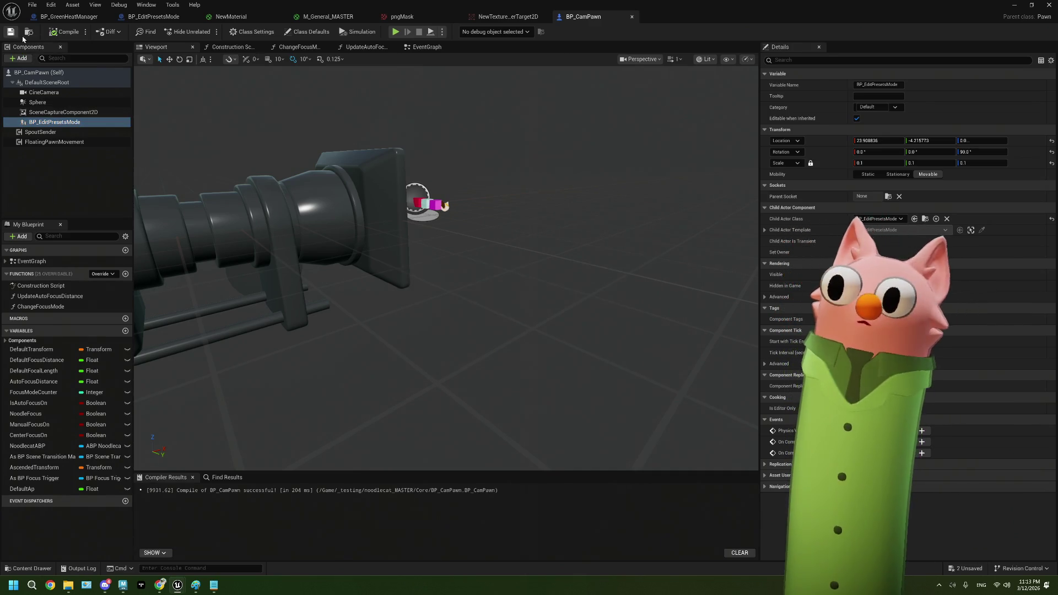
click(1012, 7)
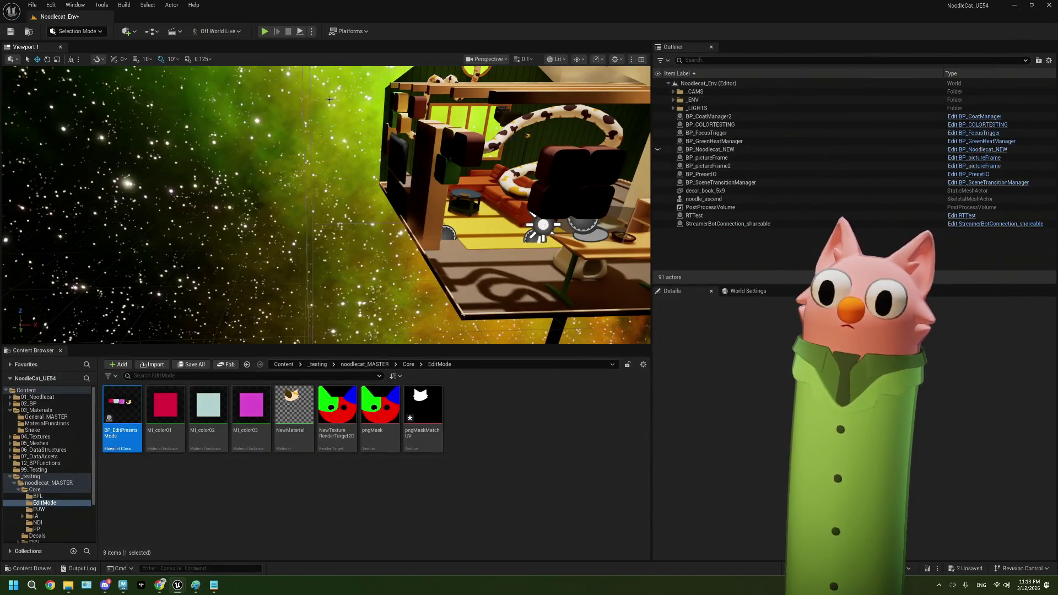
- Play-test Noodlecat_Env, stop it, close the Message Log, and reopen BP_EditPresetsMode
click(264, 32)
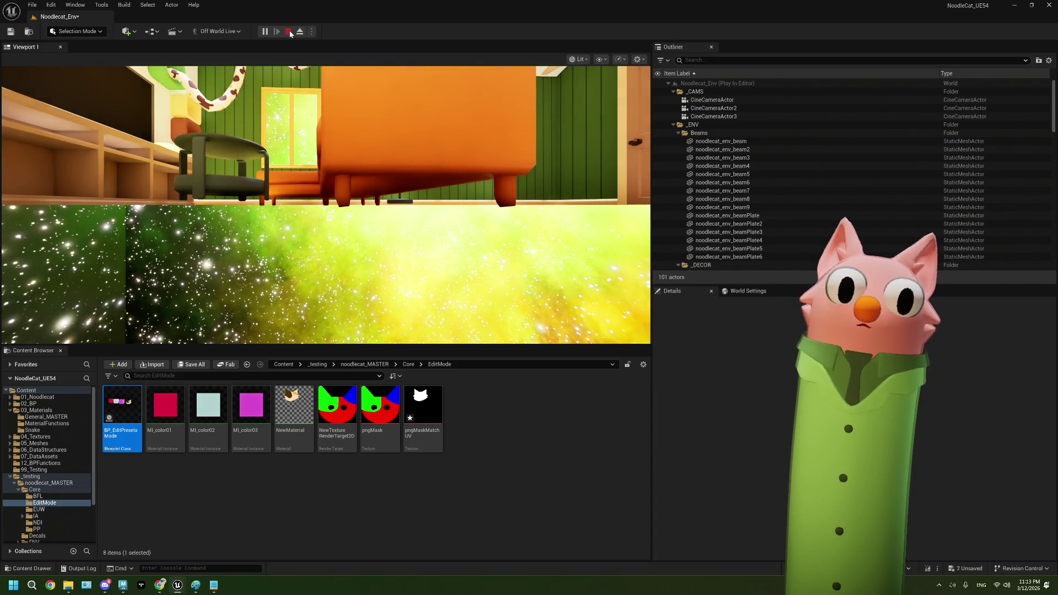
click(289, 32)
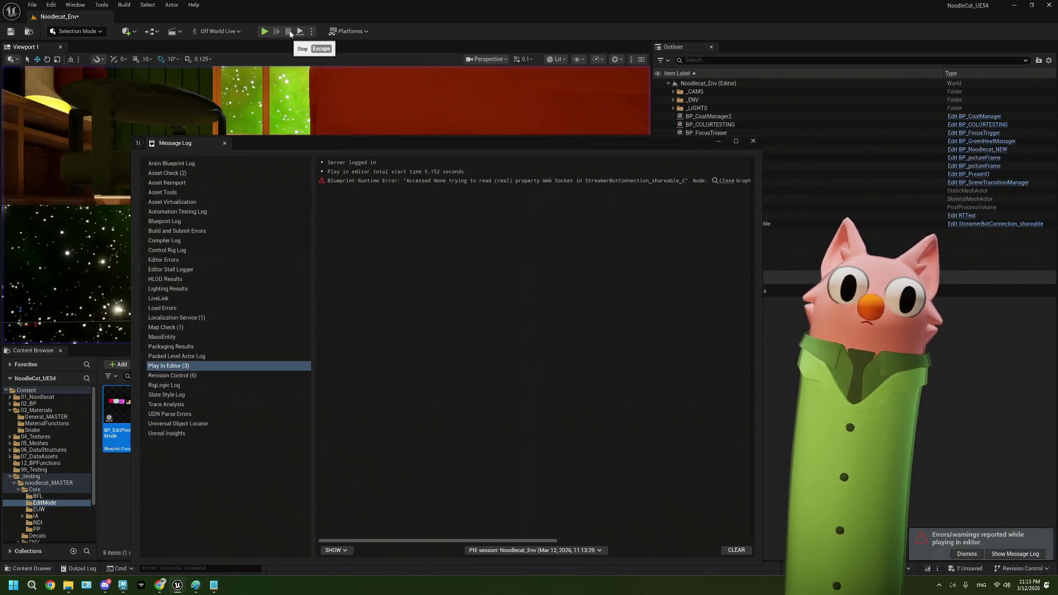
click(770, 137)
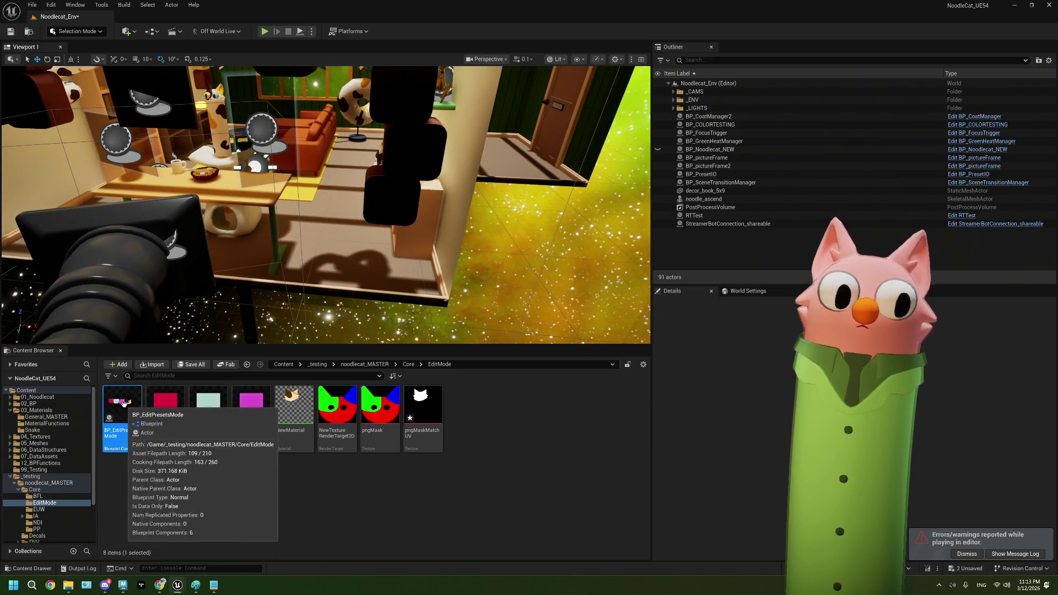
double_click(124, 404)
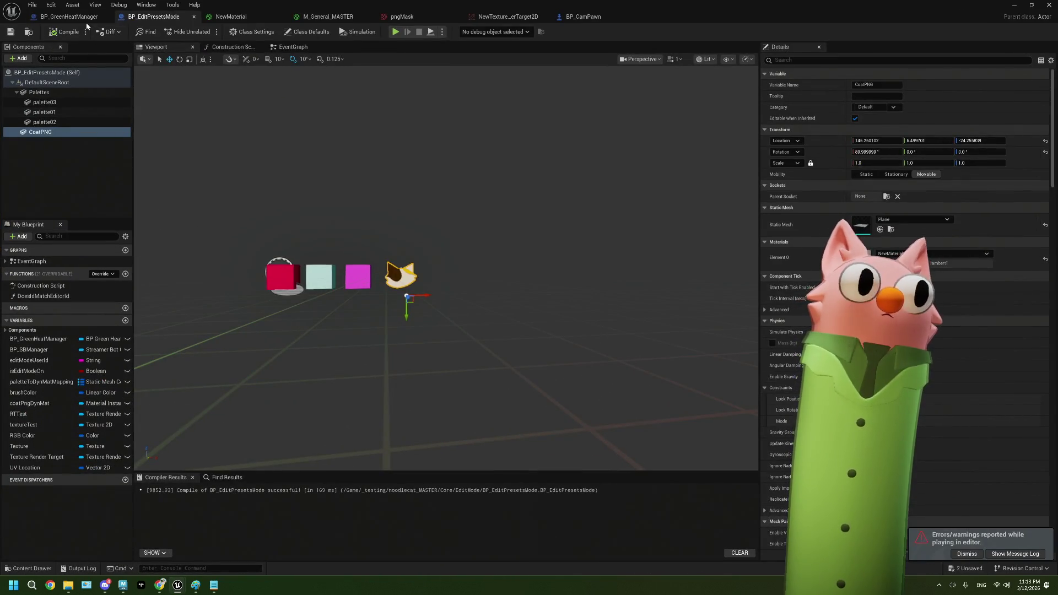
- In BP_CamPawn, attach the BP_EditPresetsMode child actor under CineCamera, then minimize the editor
click(596, 21)
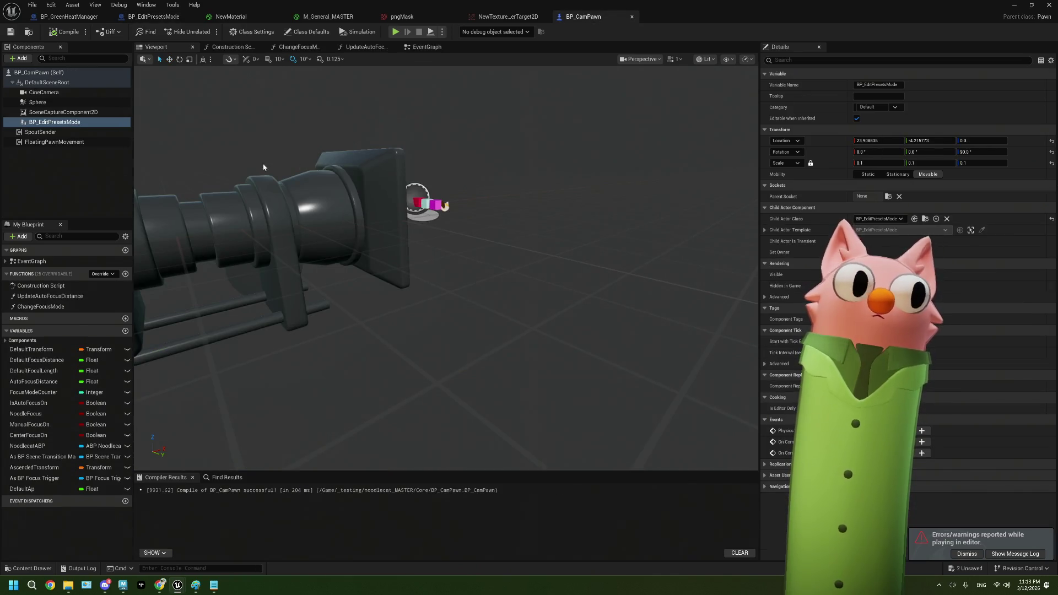
drag(65, 129, 55, 94)
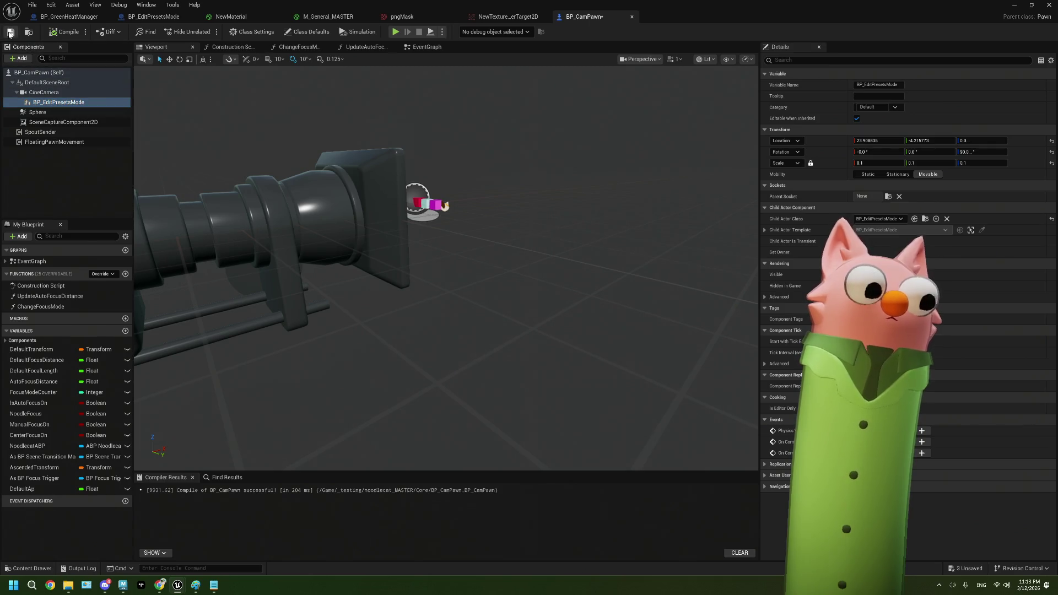
click(1017, 5)
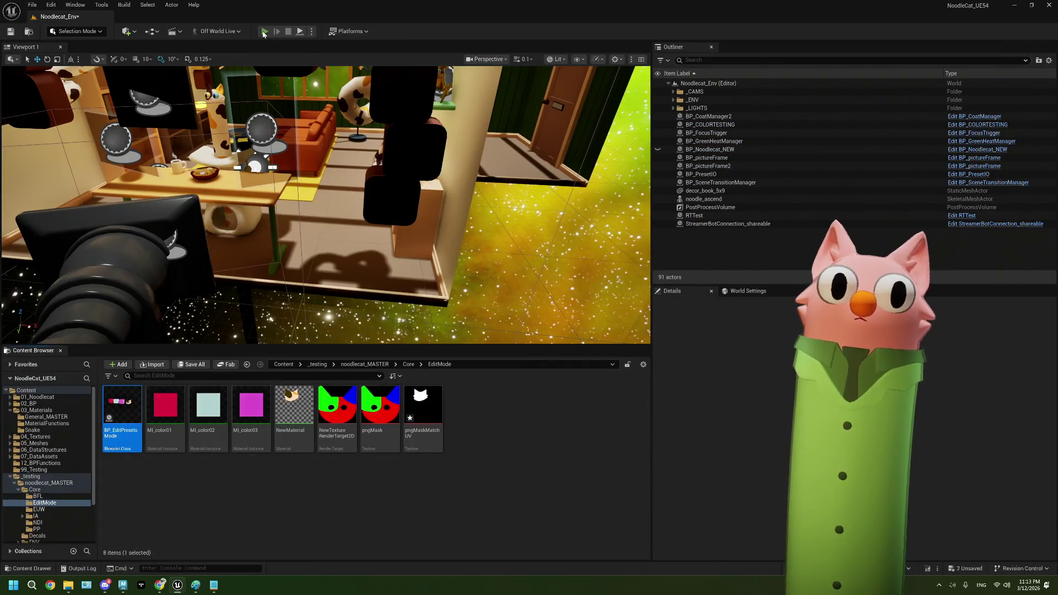
- Run another Play-in-Editor test, dismiss the error log, and reopen the BP_EditPresetsMode Blueprint
click(264, 32)
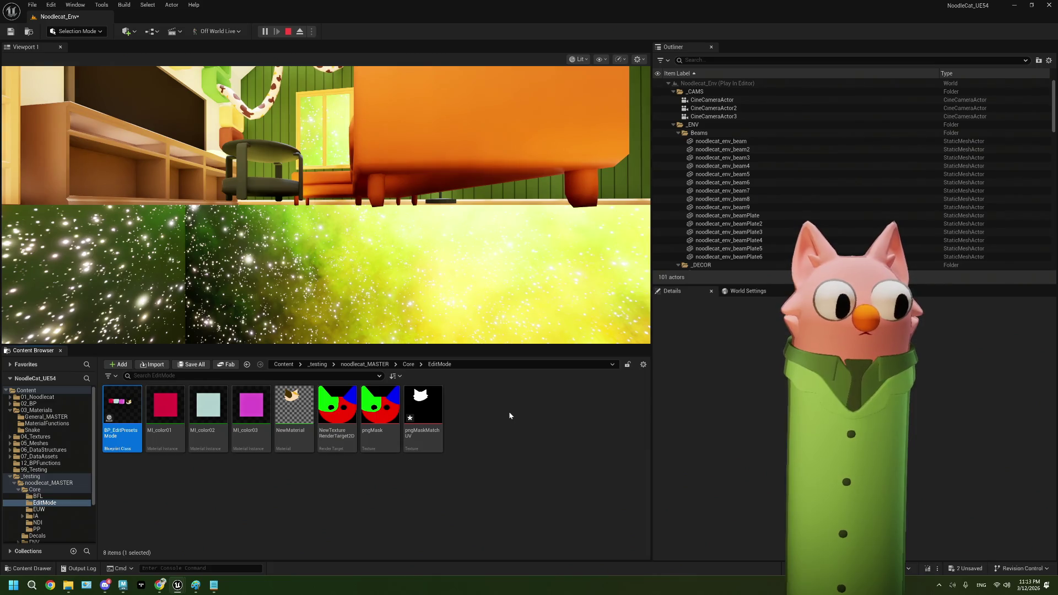
click(289, 31)
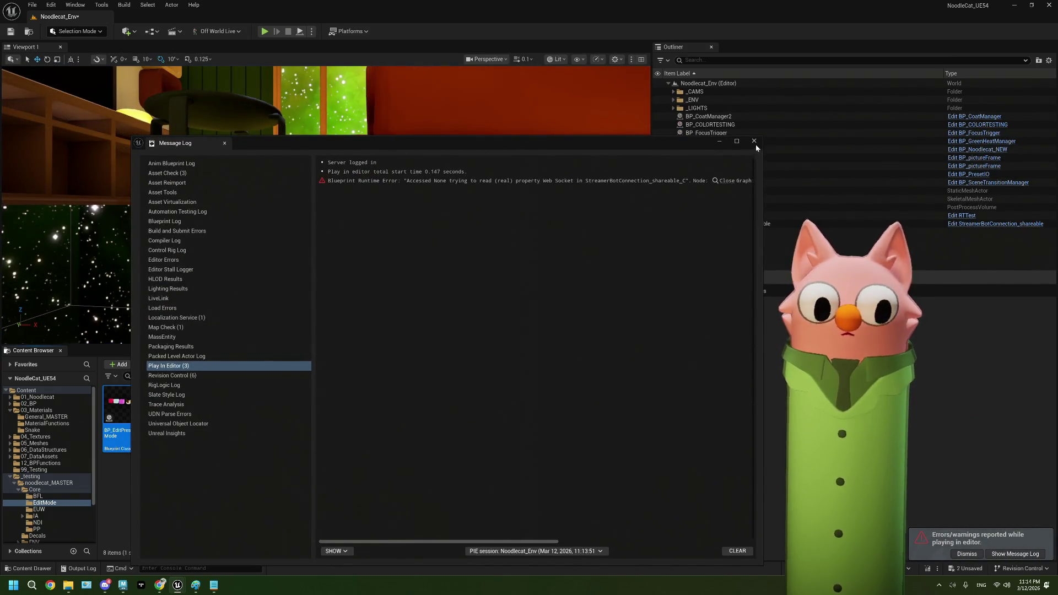
click(754, 141)
double_click(120, 419)
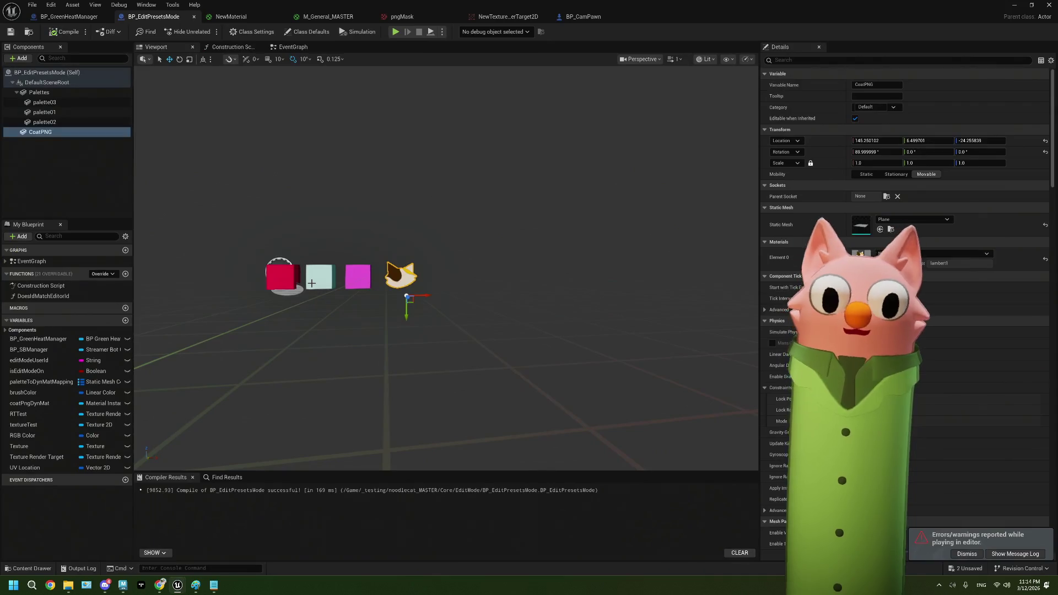
- Delete the BP_EditPresetsMode component from BP_CamPawn, recompile it, and restore the window size
click(69, 17)
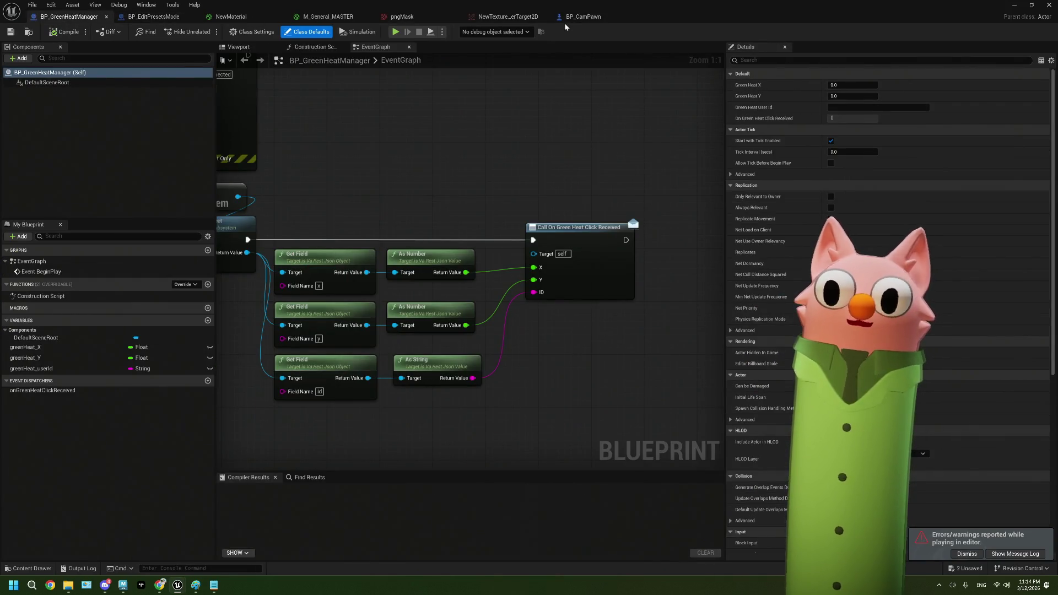
click(574, 17)
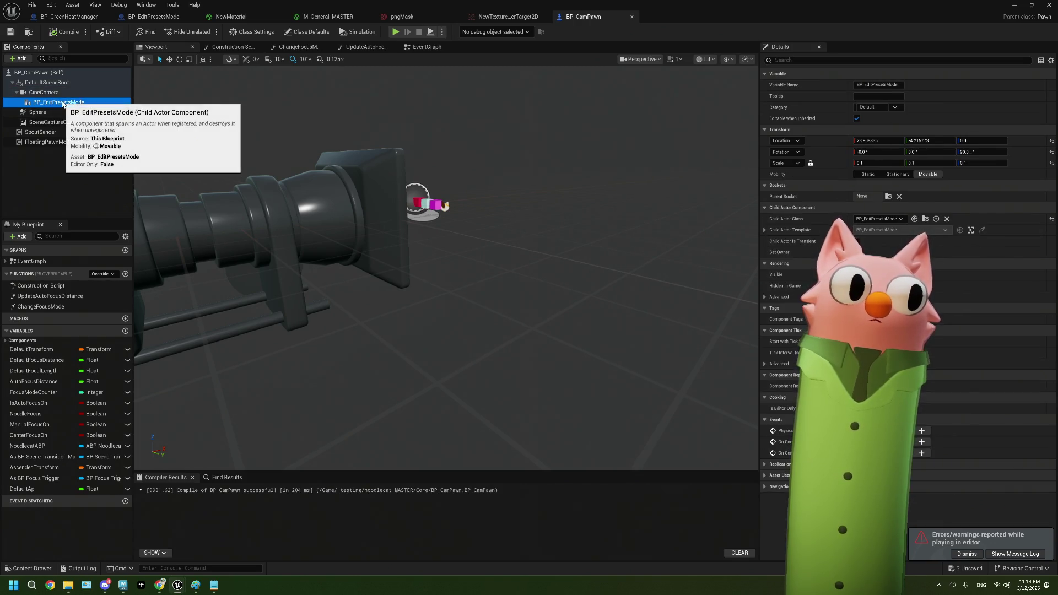
key(Delete)
click(65, 32)
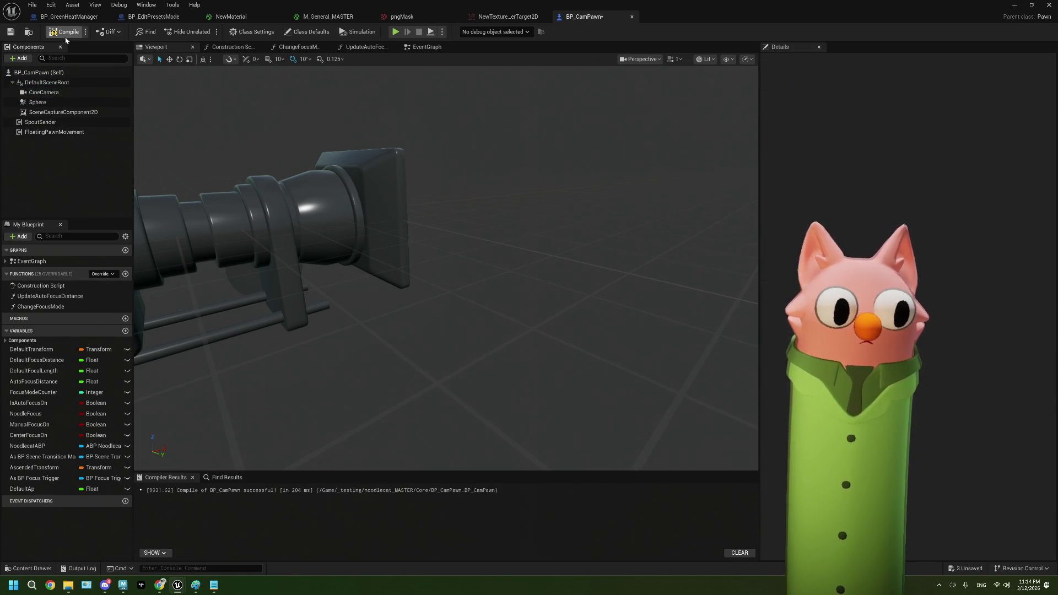
double_click(850, 10)
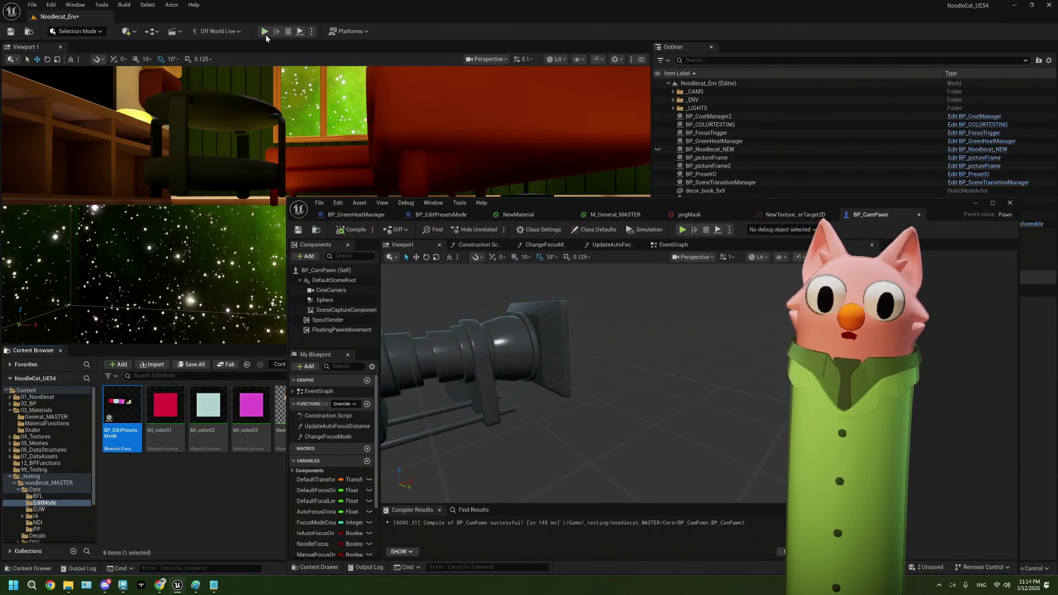
- Play-test the level once more, close the error log, and maximize the BP_CamPawn Blueprint
click(266, 34)
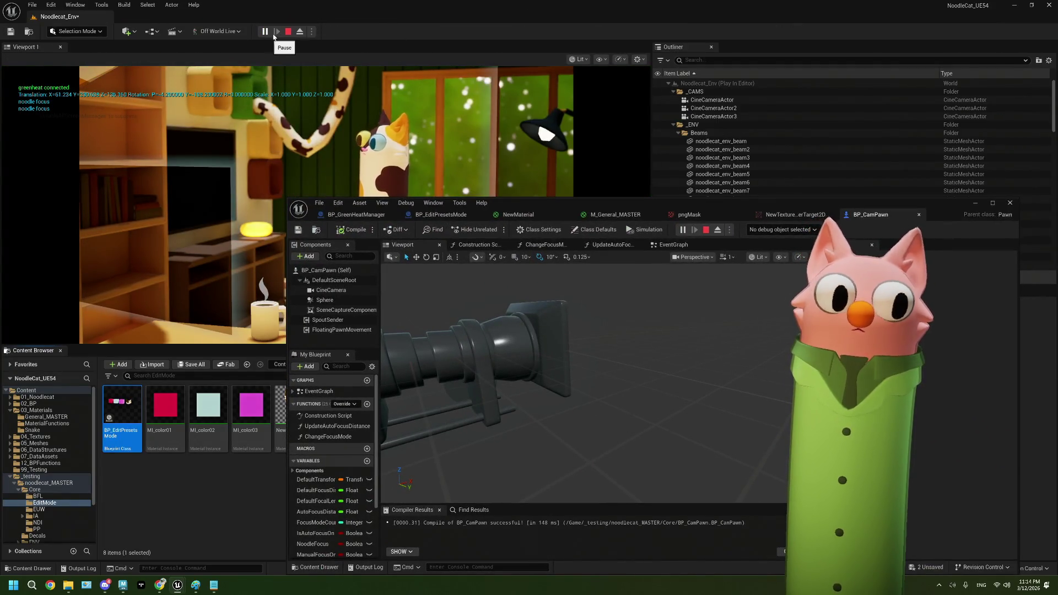
click(286, 34)
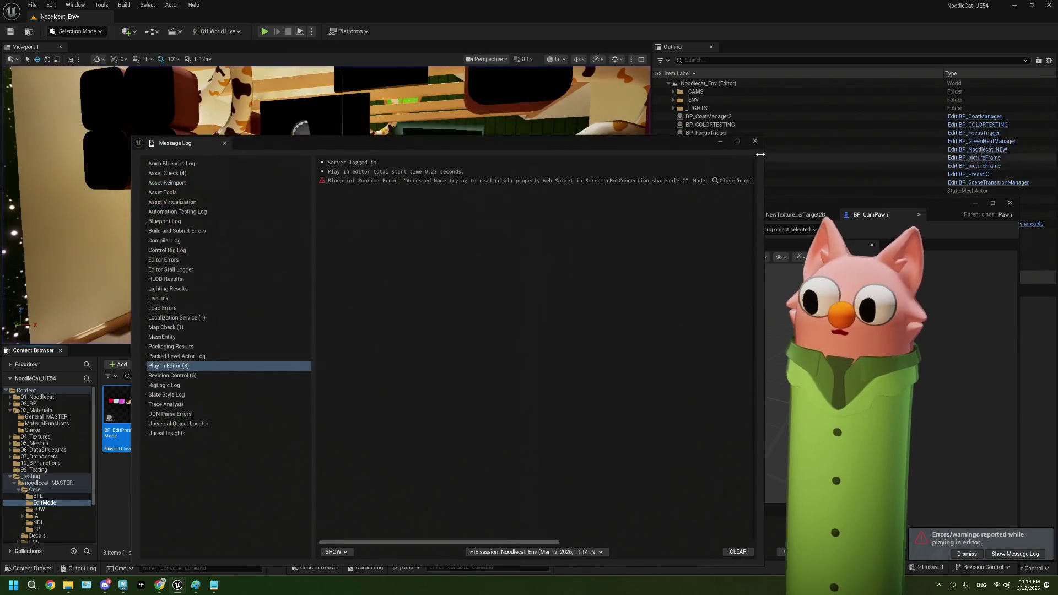
click(754, 139)
double_click(922, 207)
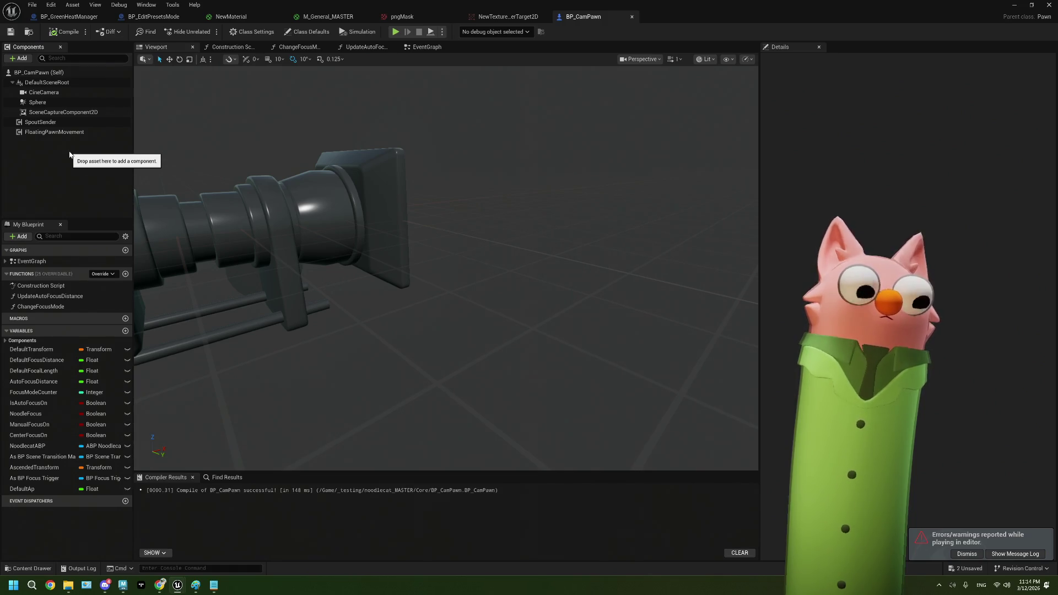
click(22, 58)
- Browse BP_EditPresetsMode's EventGraph, panning and zooming over its nodes, then minimize the editor
click(25, 60)
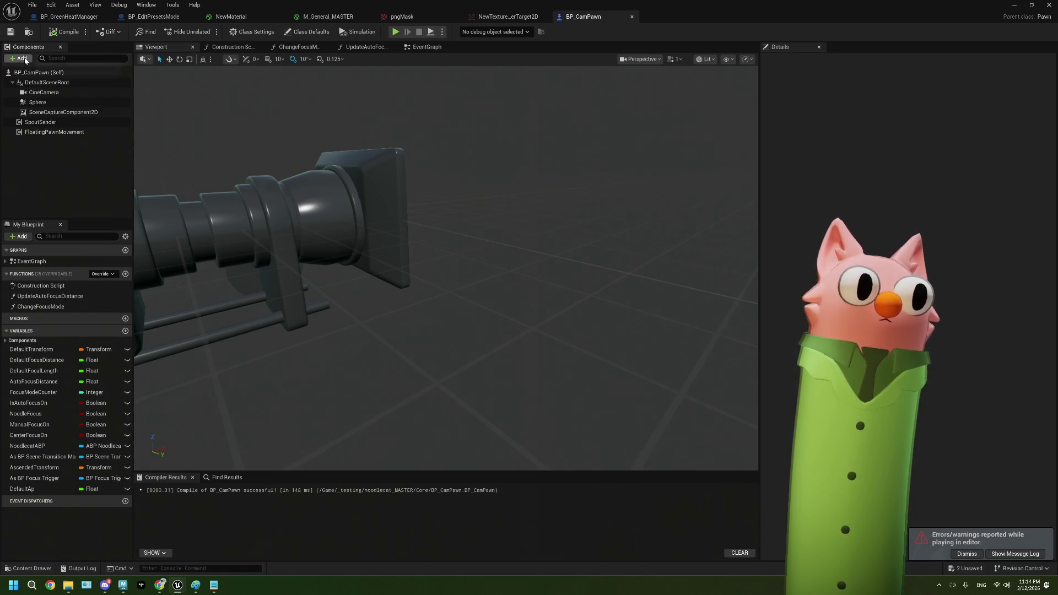
click(154, 17)
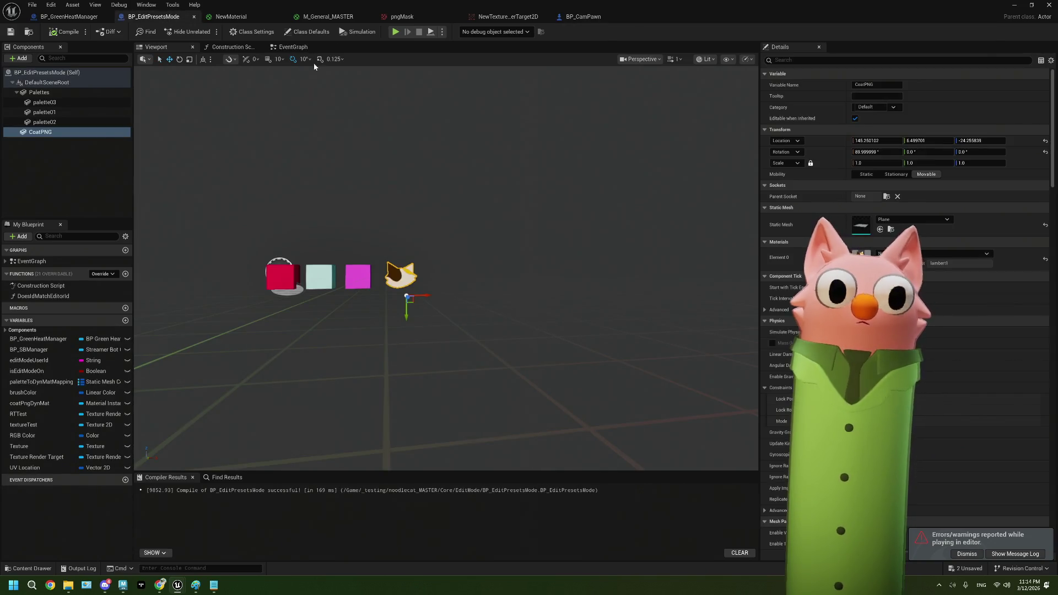
click(291, 47)
scroll(417, 243, down, 5)
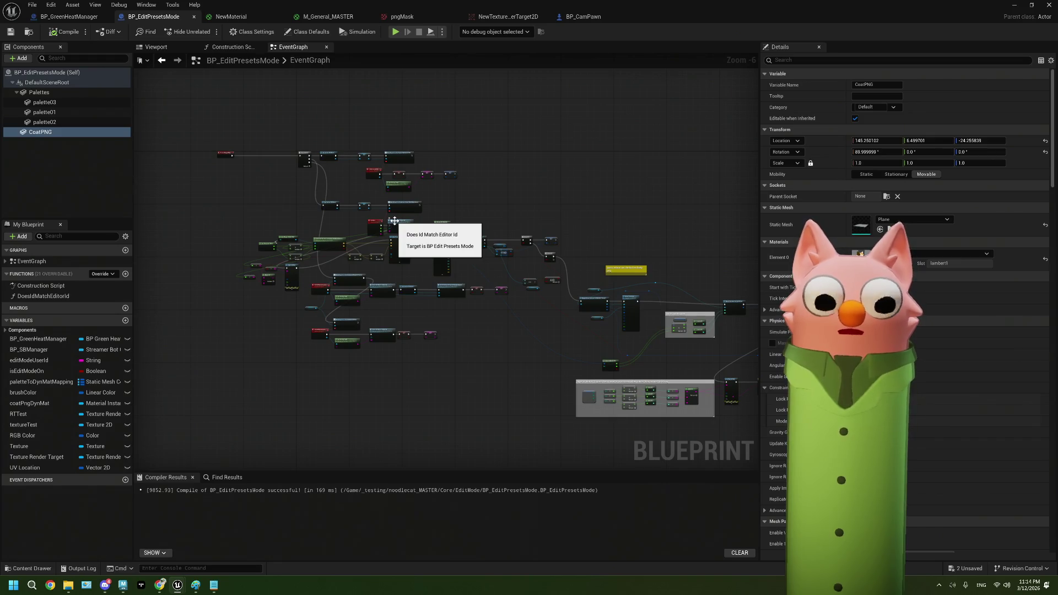
drag(394, 220, 318, 194)
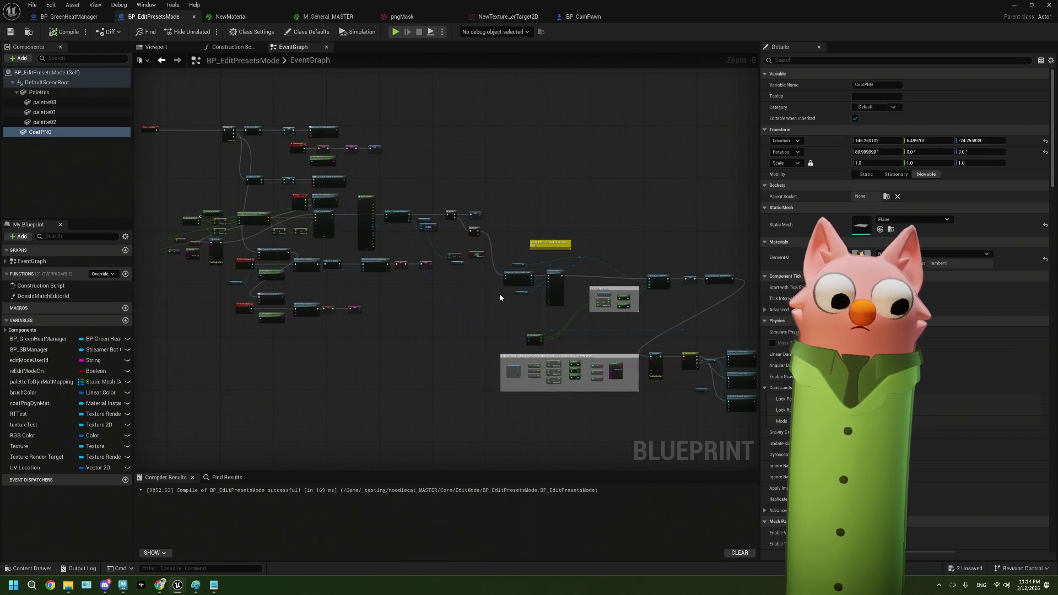
scroll(500, 298, up, 3)
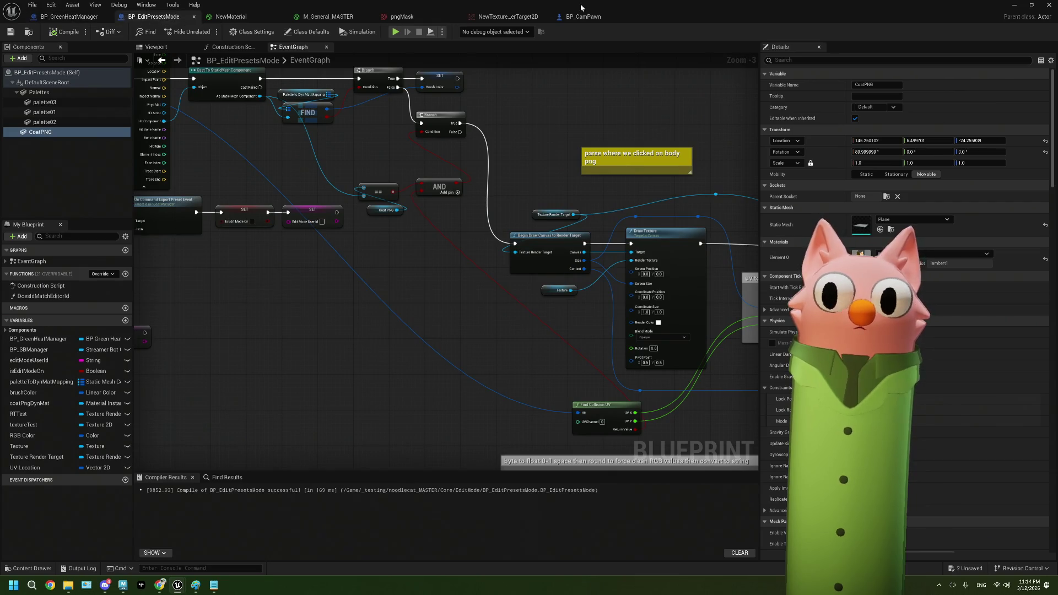
click(1015, 6)
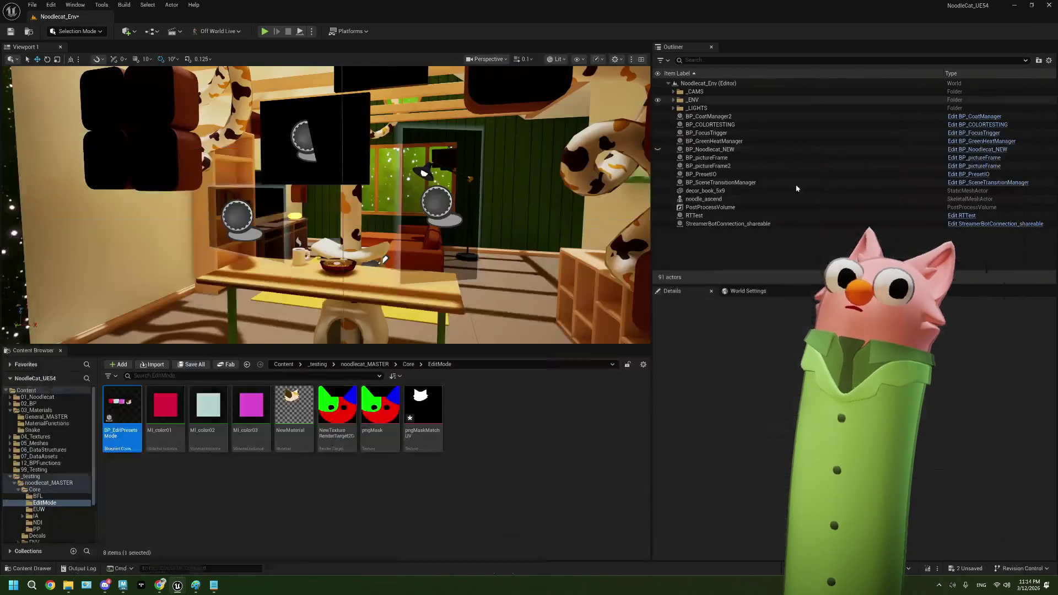
- Drop a BP_EditPresetsMode actor into the level near the cat, fly in close, and play with Alt+P
mouse_move(239, 337)
mouse_down()
mouse_move(339, 226)
mouse_move(350, 190)
mouse_move(330, 213)
mouse_up()
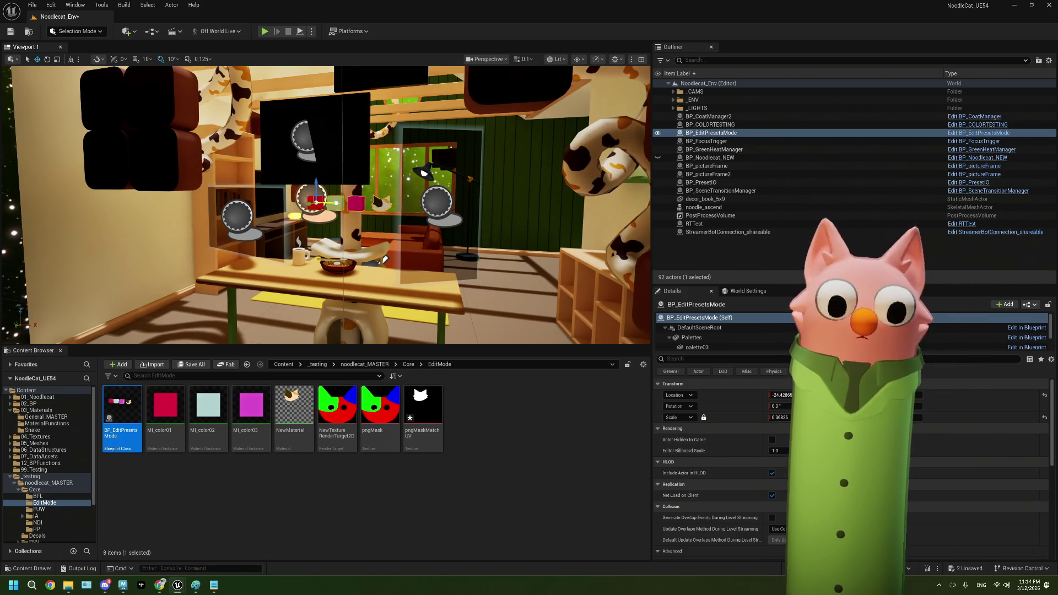
drag(384, 259, 362, 324)
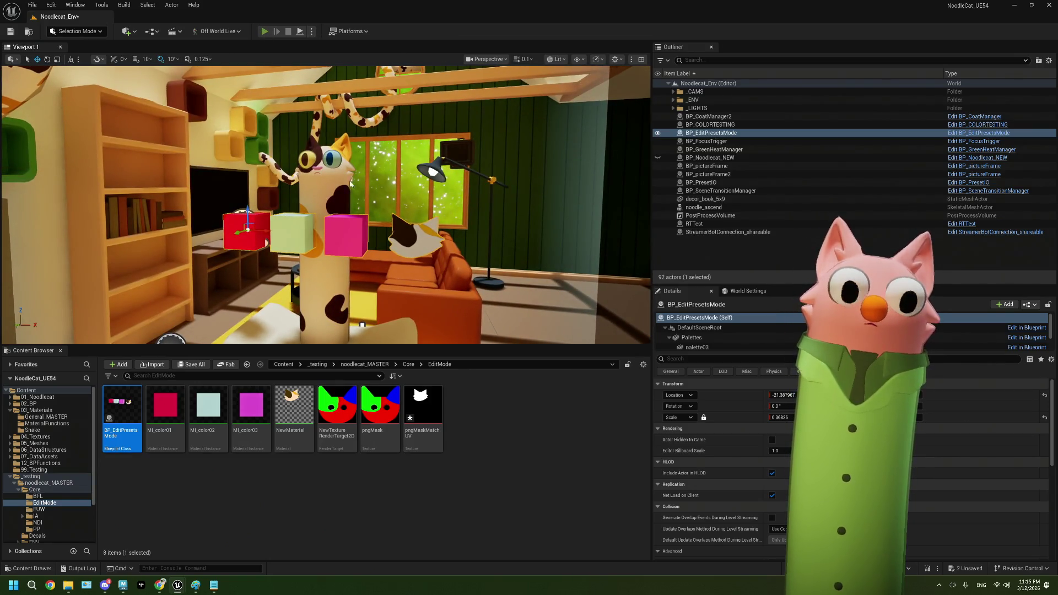
key(alt+p)
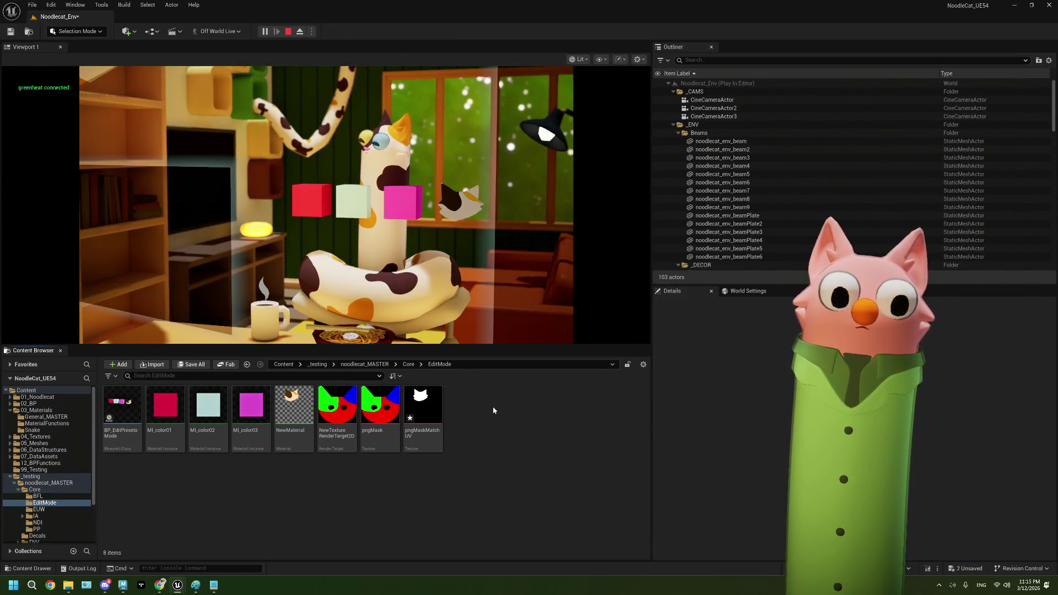
- Try the presets mode in the running game, toggling fullscreen with F11, then end play with Esc
click(517, 271)
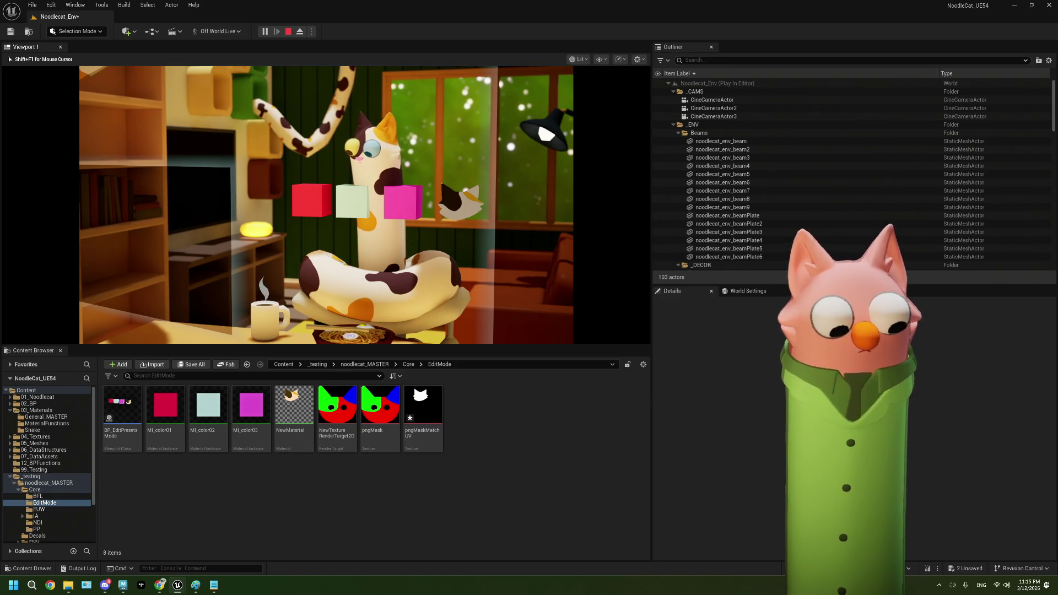
key(F11)
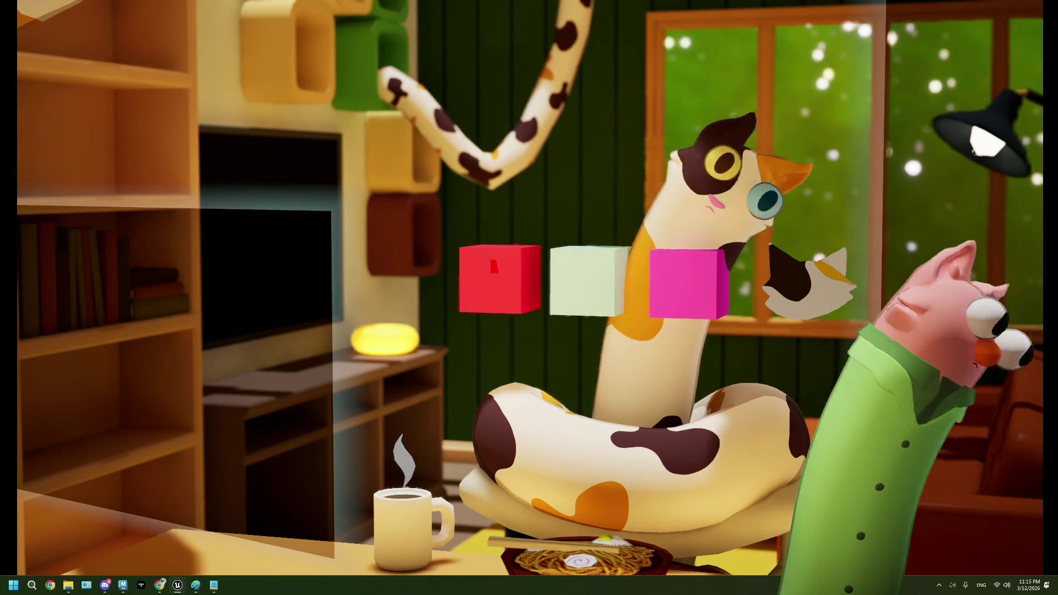
key(F11)
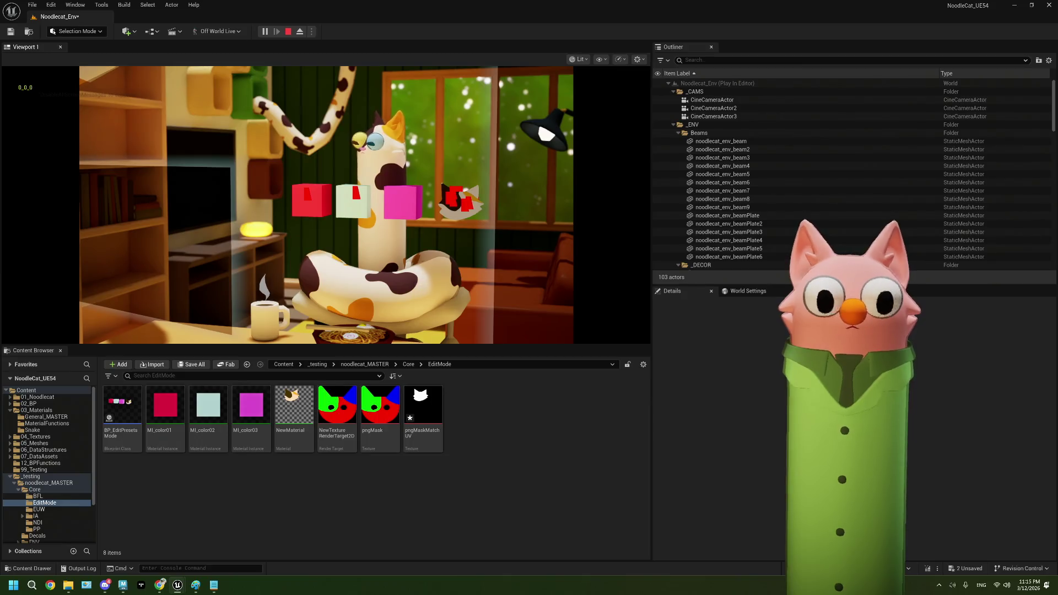
key(Escape)
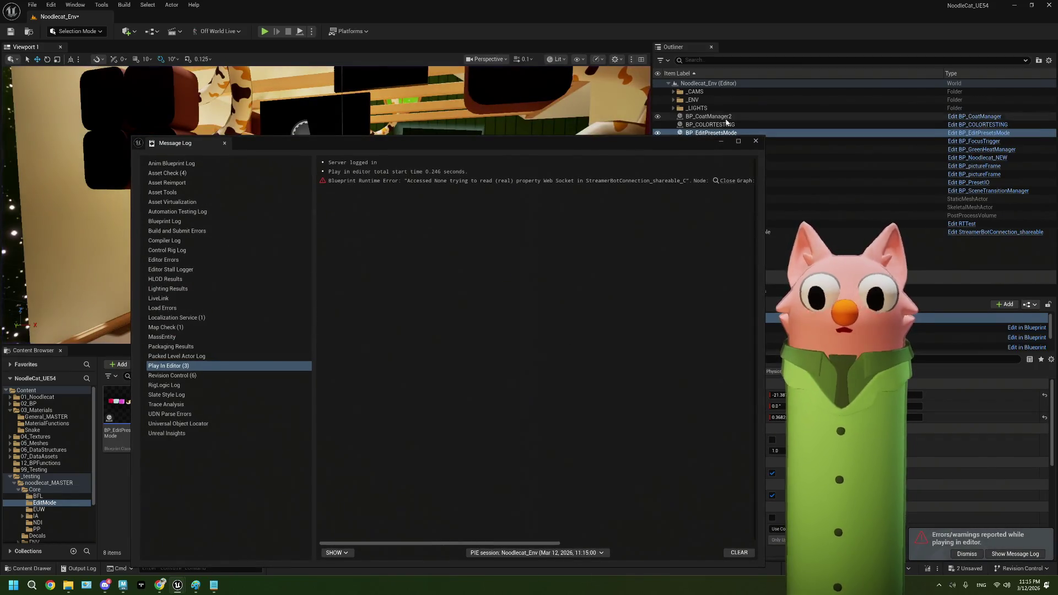
- In BP_EditPresetsMode, check the Texture variable's default asset, then open the 407×474 render target texture
double_click(123, 405)
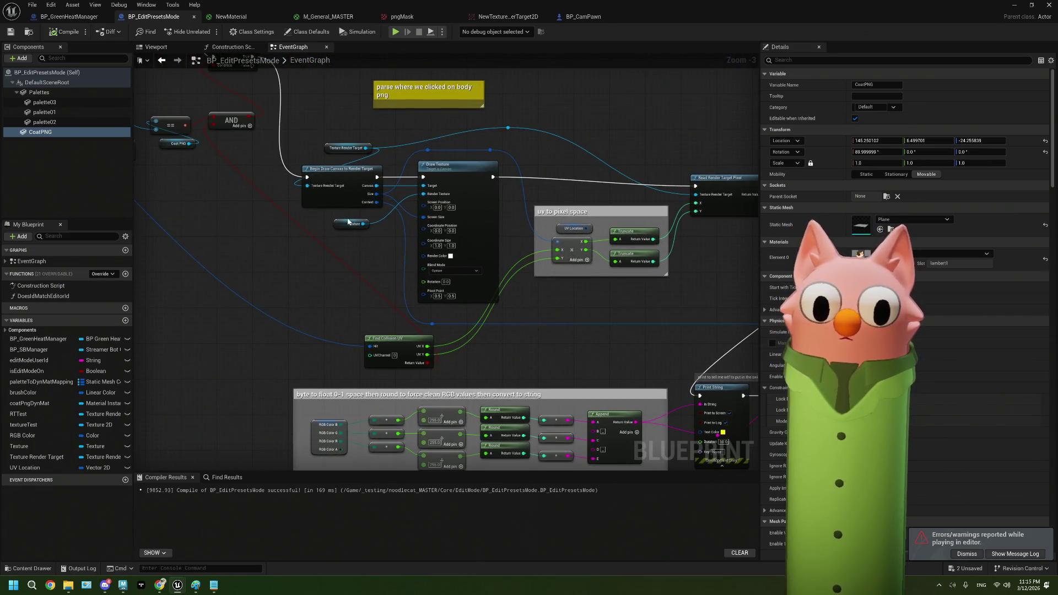
click(348, 223)
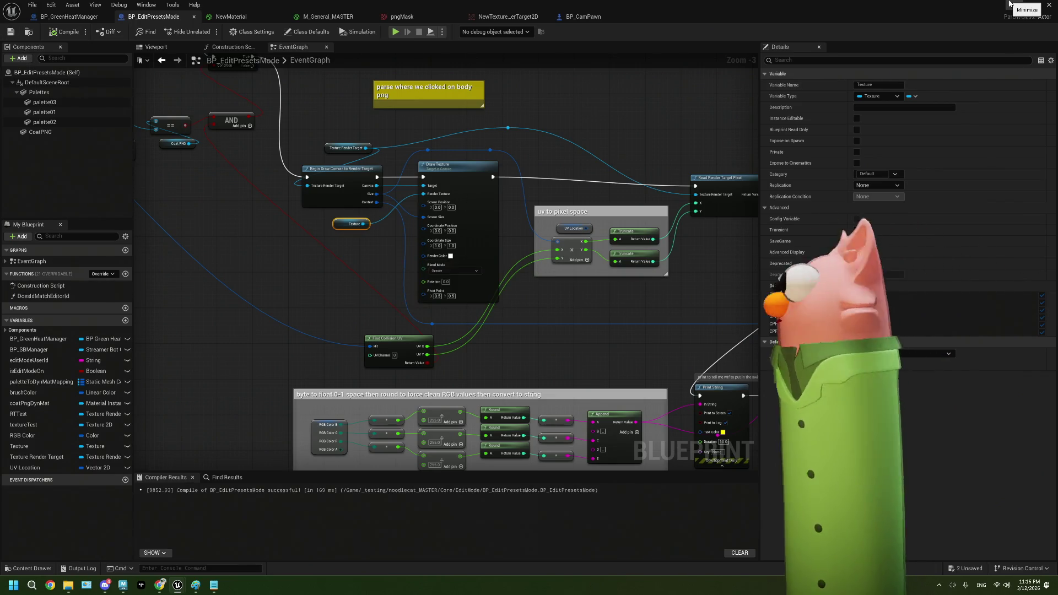
click(932, 353)
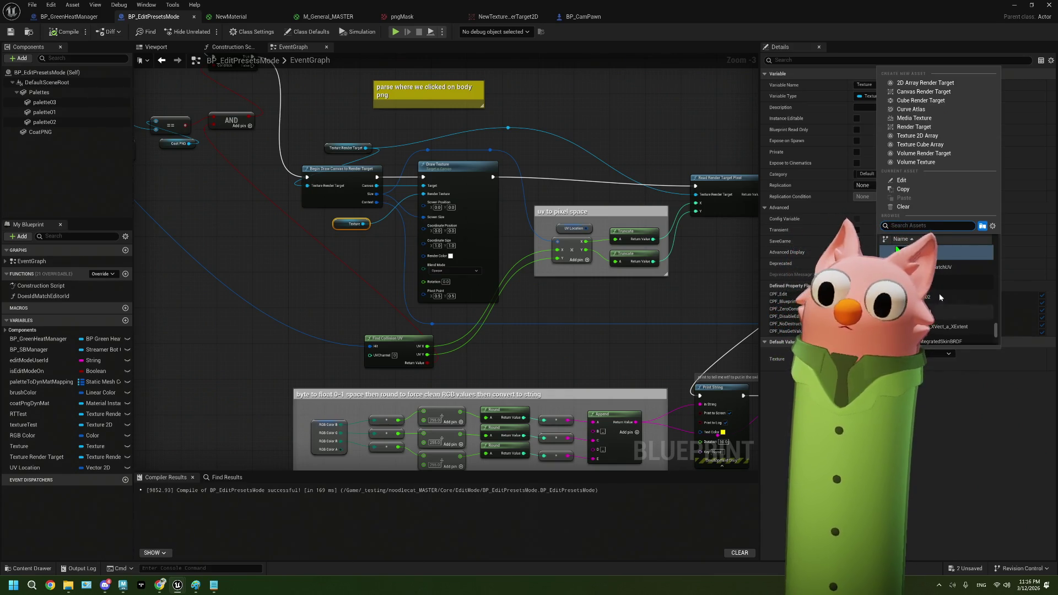
mouse_move(941, 301)
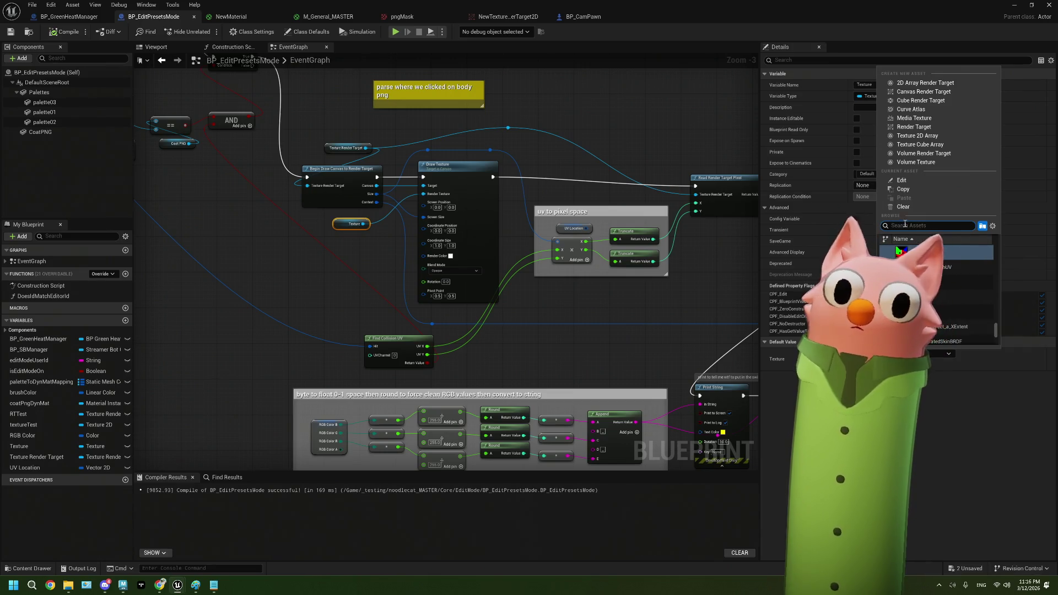
click(507, 17)
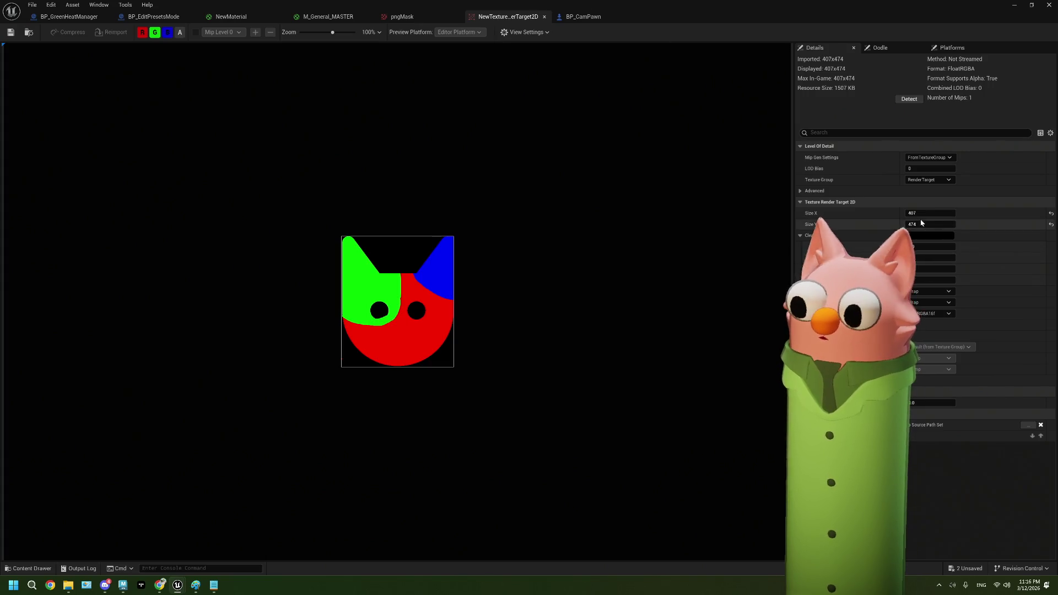
- Set the render target's Size X and Size Y to 2048
click(920, 213)
text(2048)
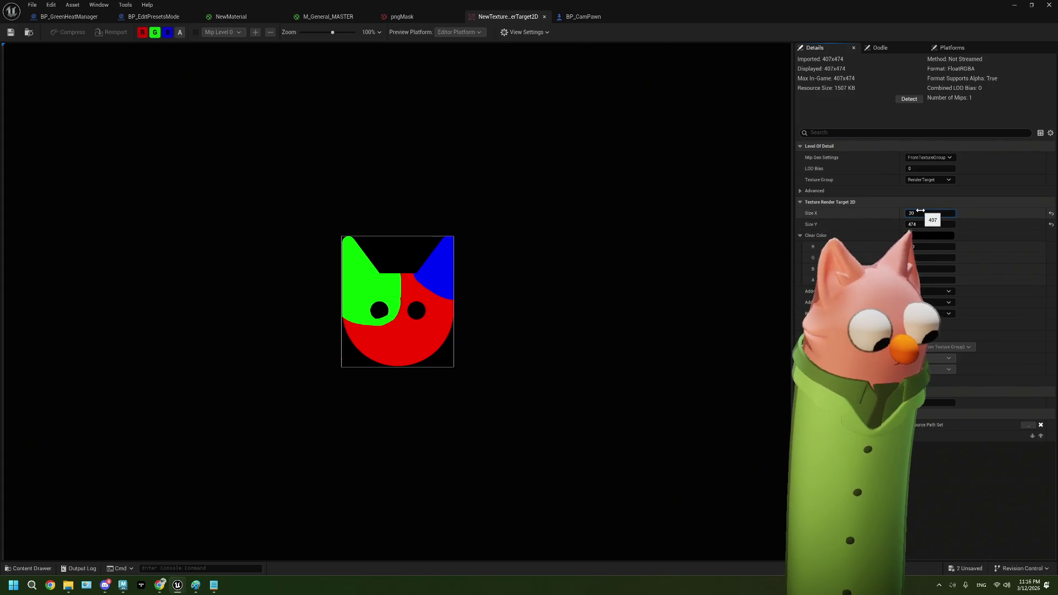
key(Tab)
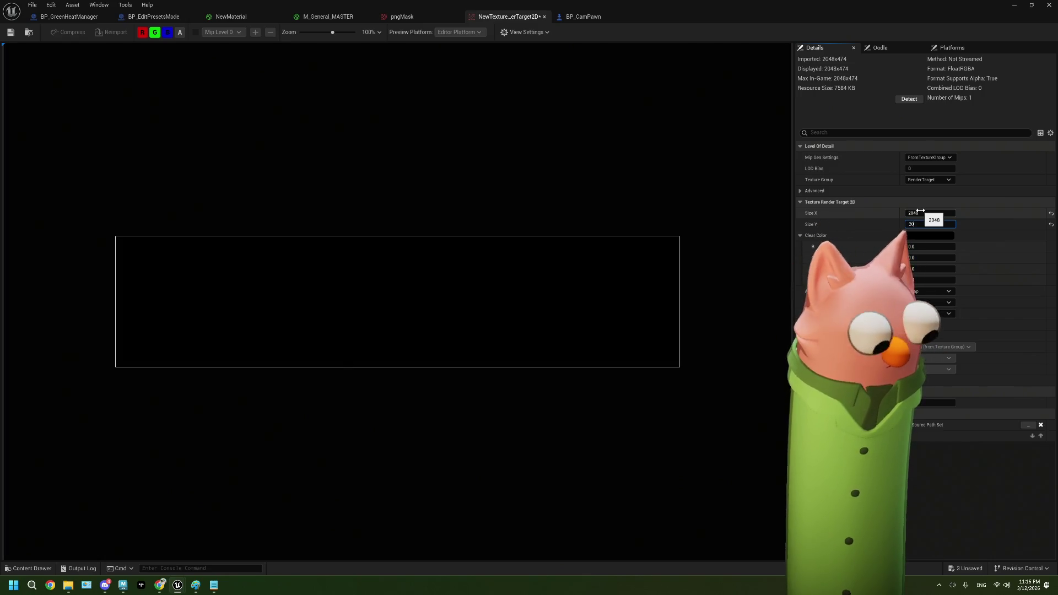
text(2048)
key(Tab)
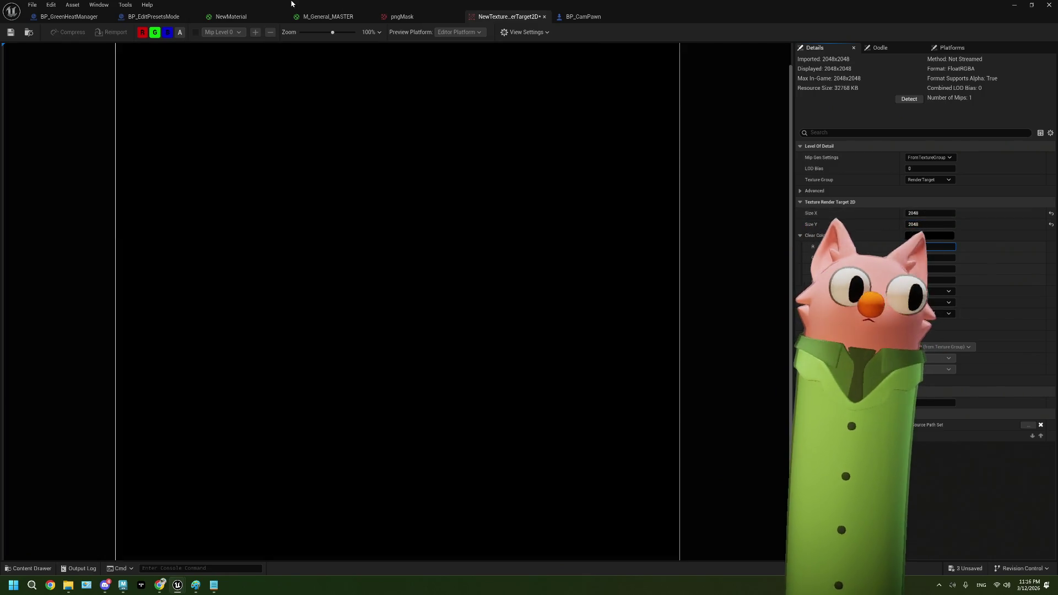
- Return to BP_EditPresetsMode's event graph and review the Texture default asset choices
click(73, 15)
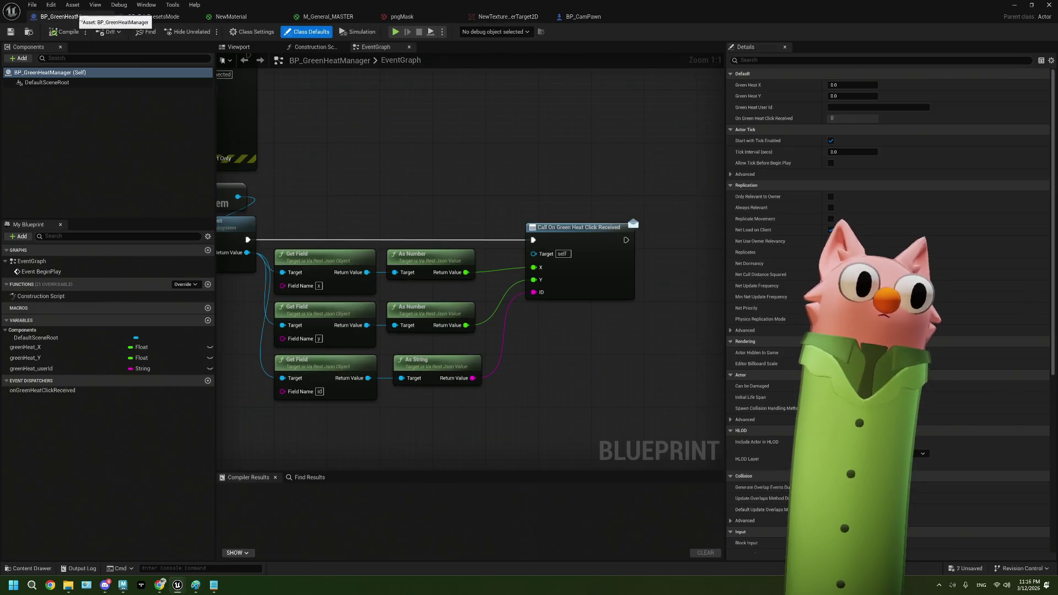
click(150, 17)
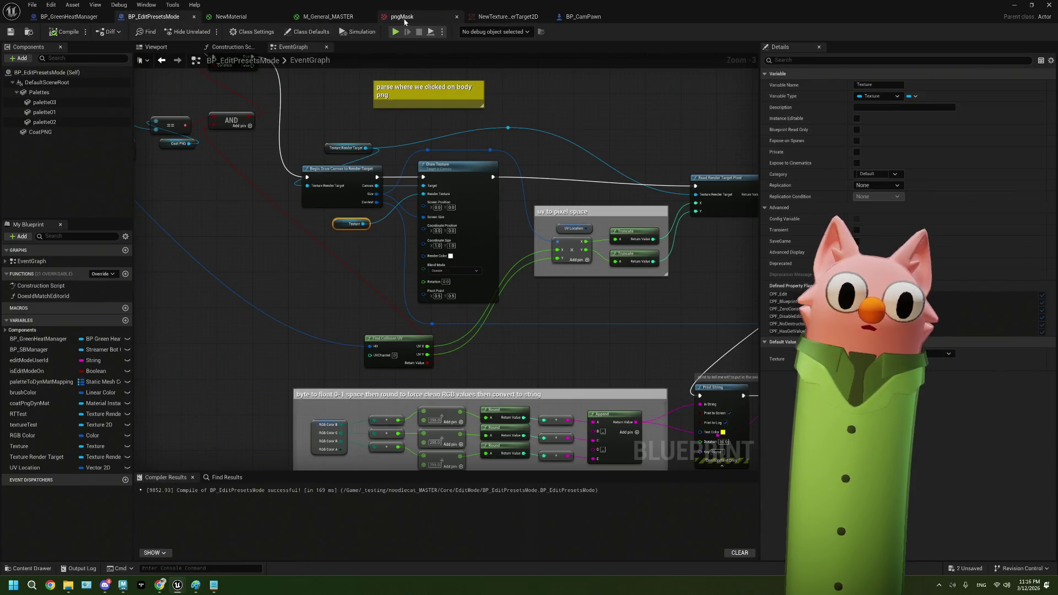
click(328, 16)
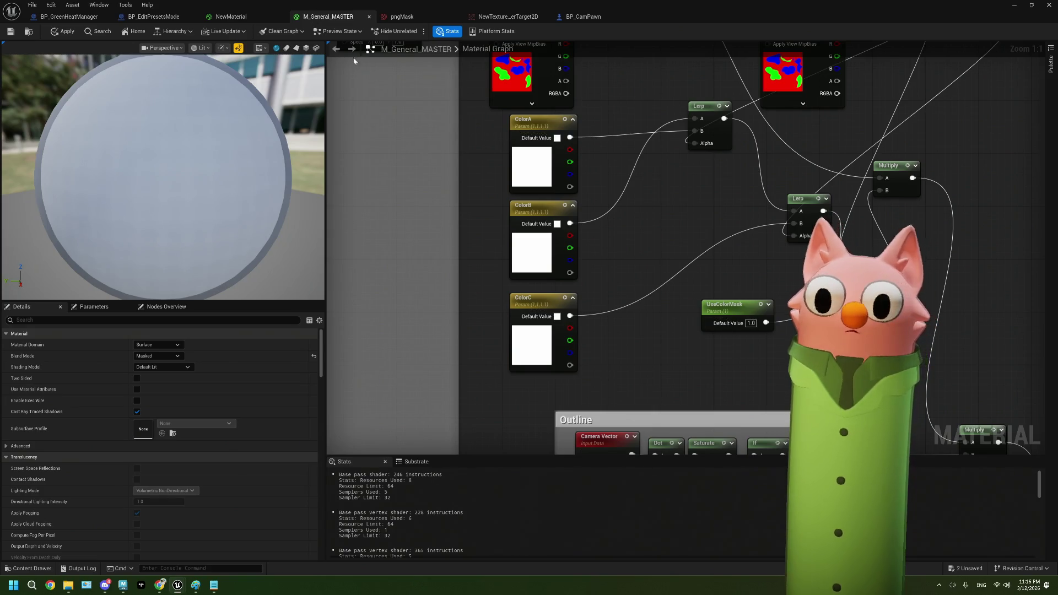
click(230, 16)
click(160, 18)
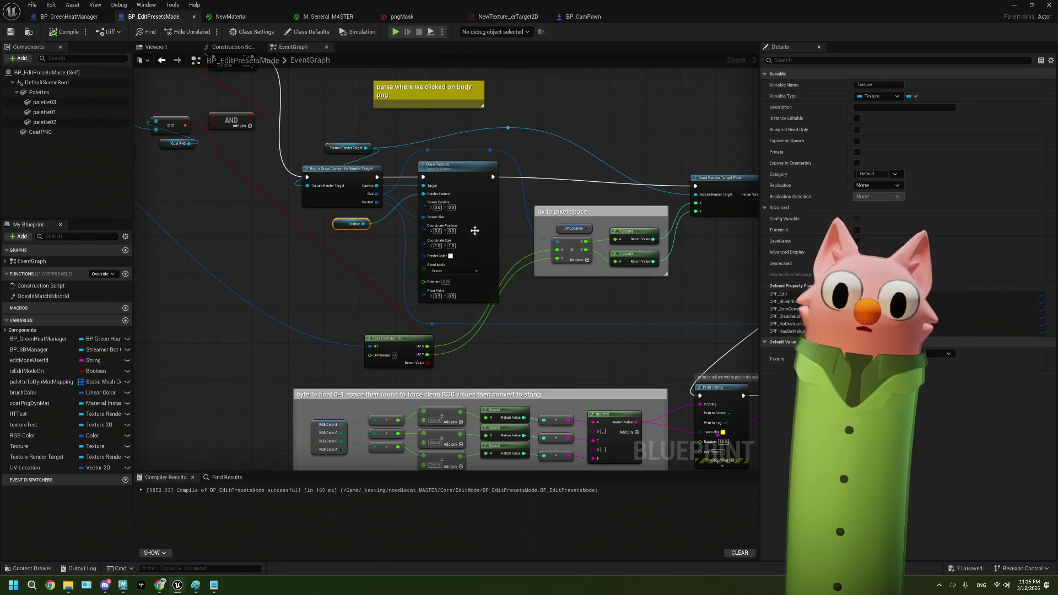
click(904, 360)
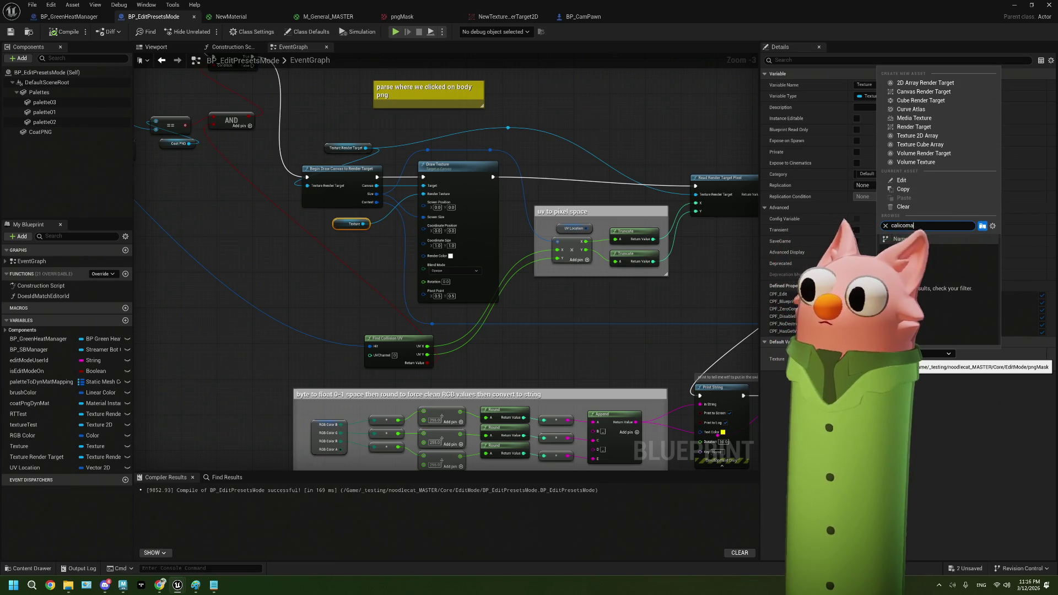
key(Return)
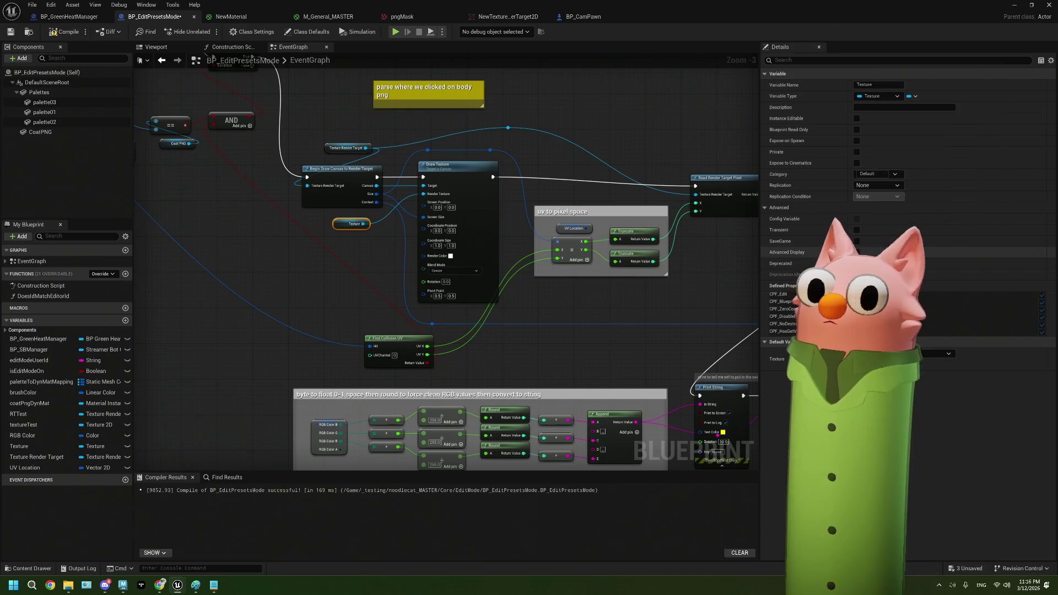
- Compile BP_EditPresetsMode, test-play Noodlecat_Env fullscreen, then stop play and close the message log
click(12, 33)
click(1014, 7)
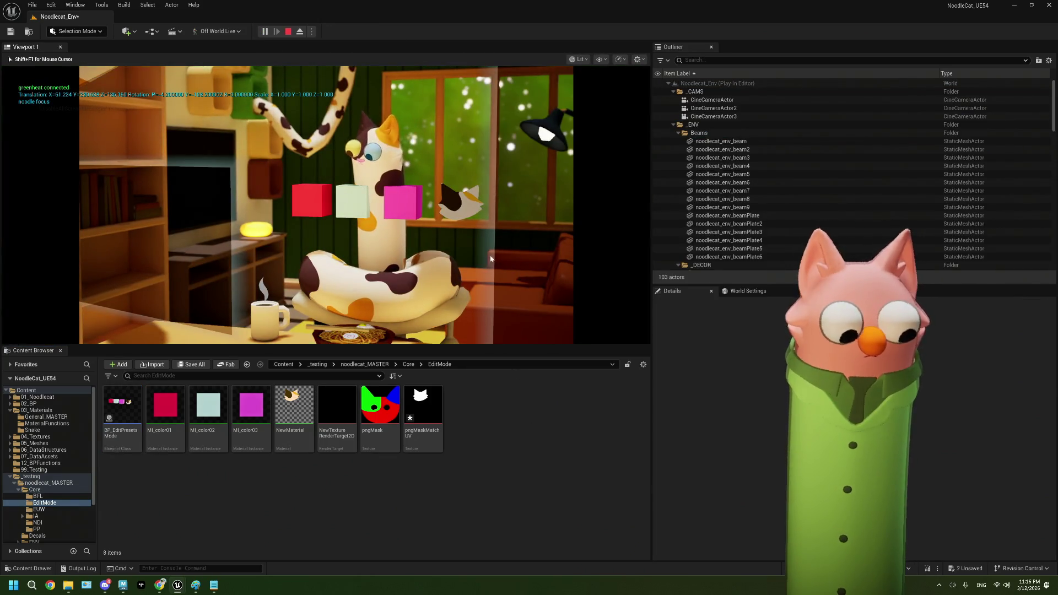
key(F11)
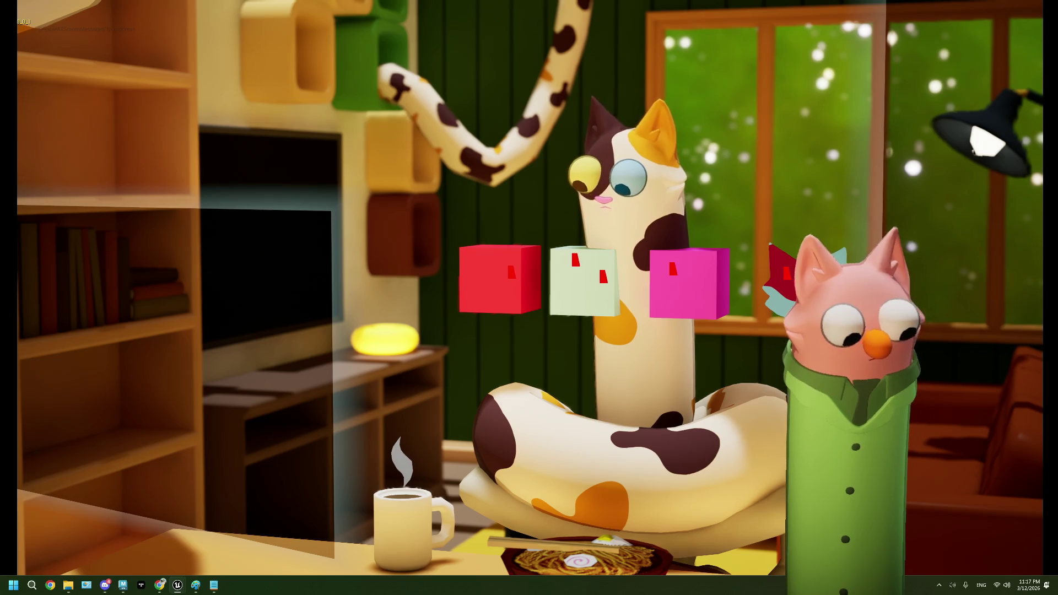
key(F11)
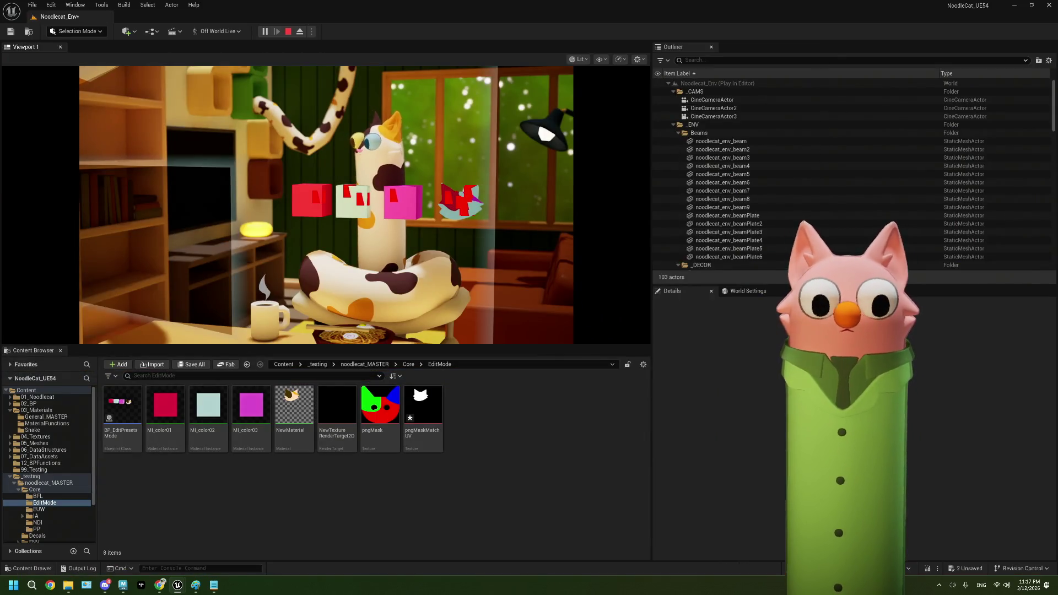
key(Escape)
click(756, 144)
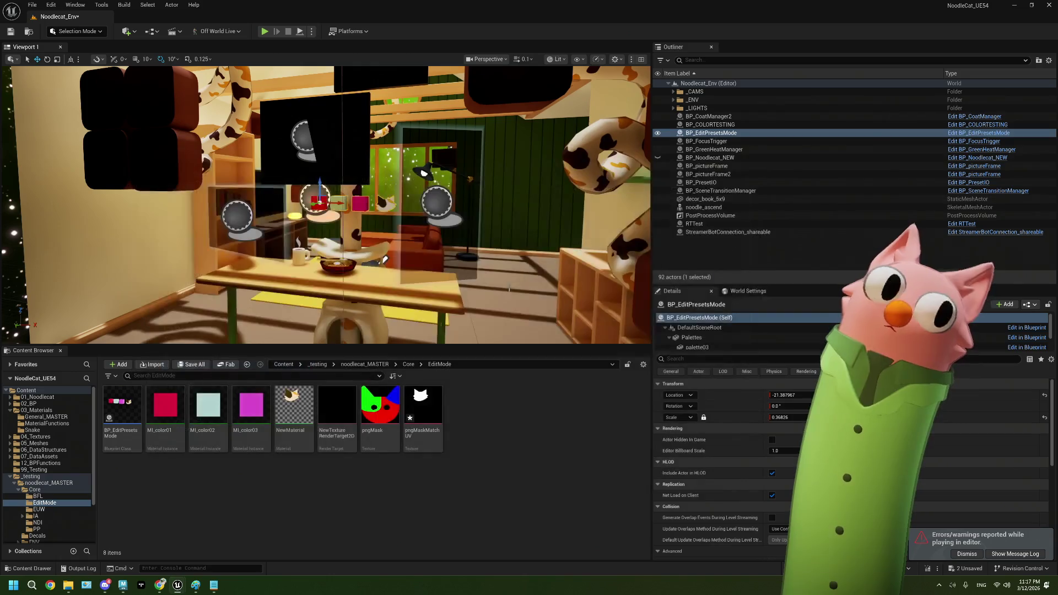
- Open BP_EditPresetsMode and frame the Sequence and Get Actor Of Class nodes
double_click(122, 408)
mouse_move(566, 341)
mouse_down()
mouse_move(512, 287)
mouse_move(469, 350)
mouse_move(526, 354)
mouse_up()
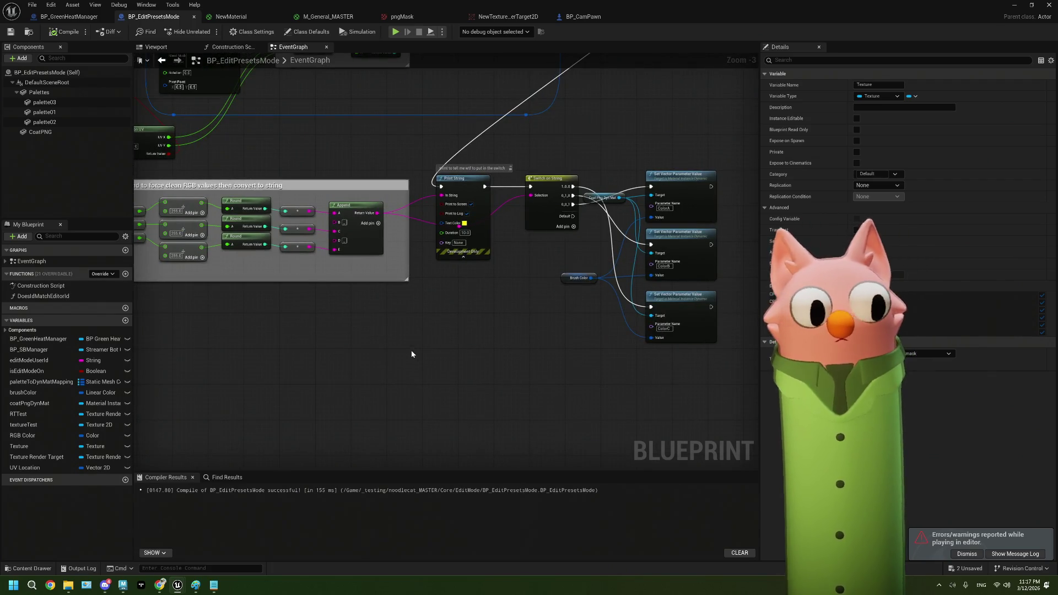
scroll(411, 354, down, 3)
drag(411, 354, 445, 281)
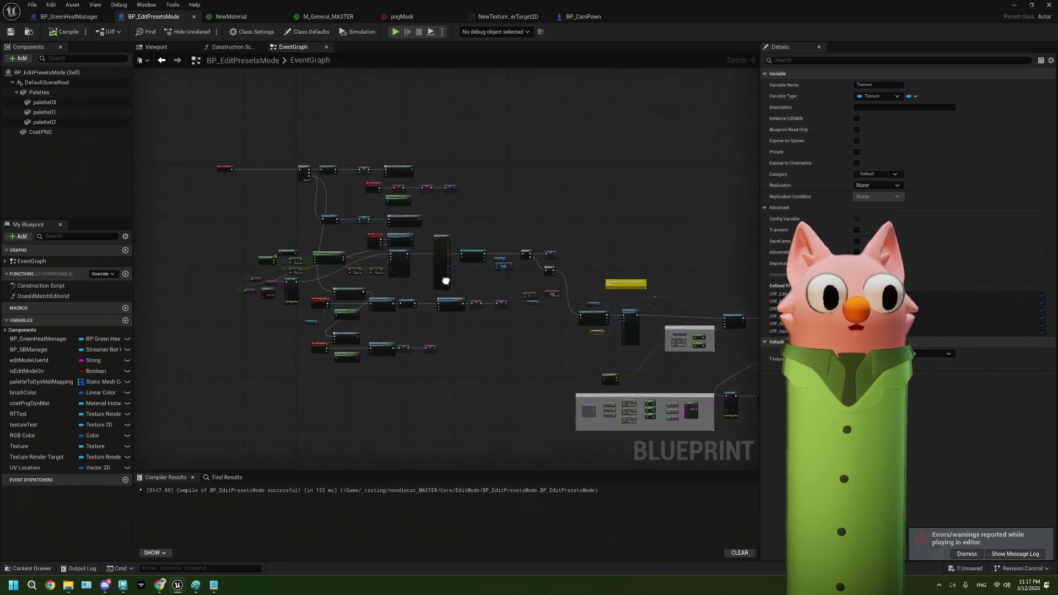
scroll(375, 217, up, 4)
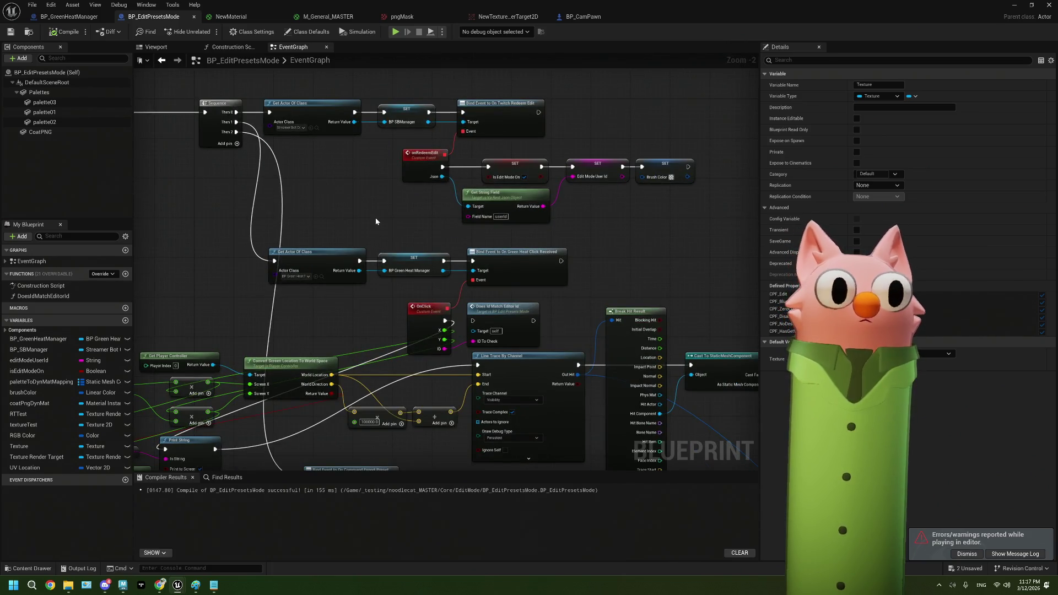
drag(375, 221, 413, 291)
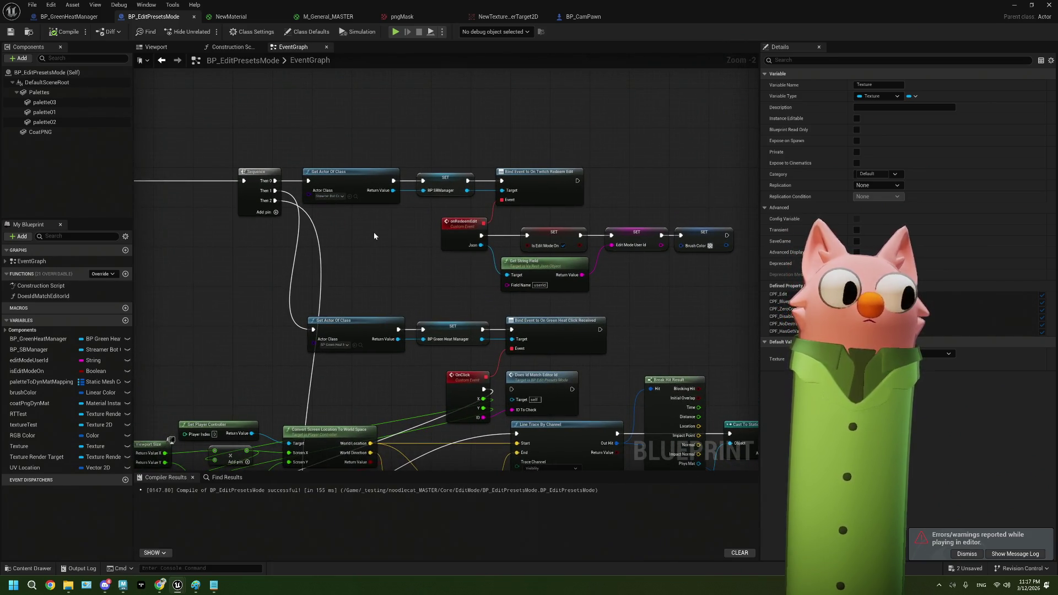
scroll(375, 232, up, 2)
drag(375, 231, 440, 228)
drag(231, 231, 456, 257)
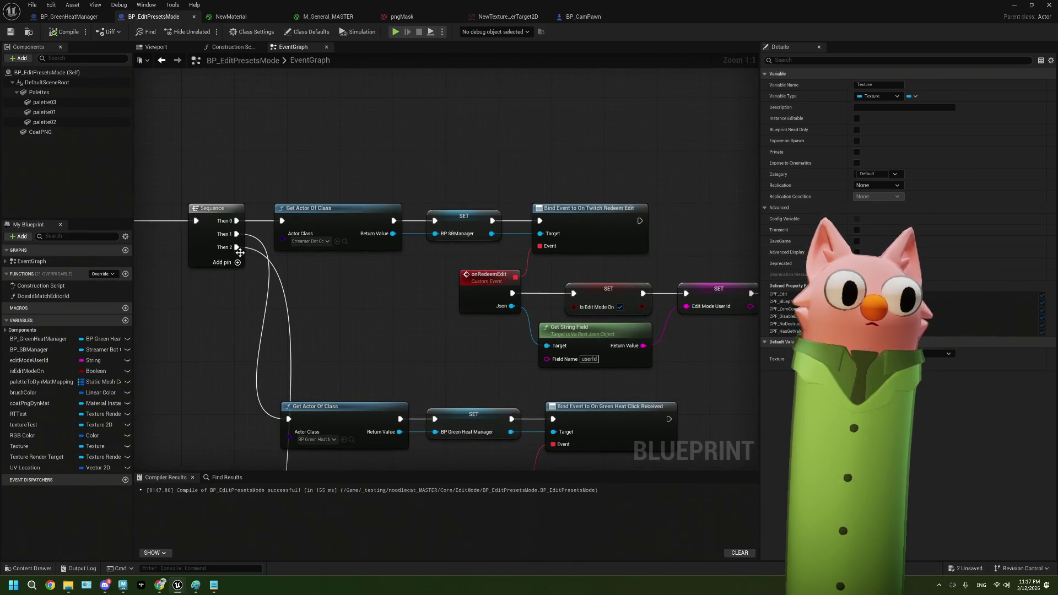
- Add a Then 3 output to the Sequence node and move the heat manager branch onto it
click(237, 263)
mouse_move(236, 248)
mouse_down()
mouse_move(259, 259)
mouse_move(237, 261)
mouse_move(251, 238)
mouse_up()
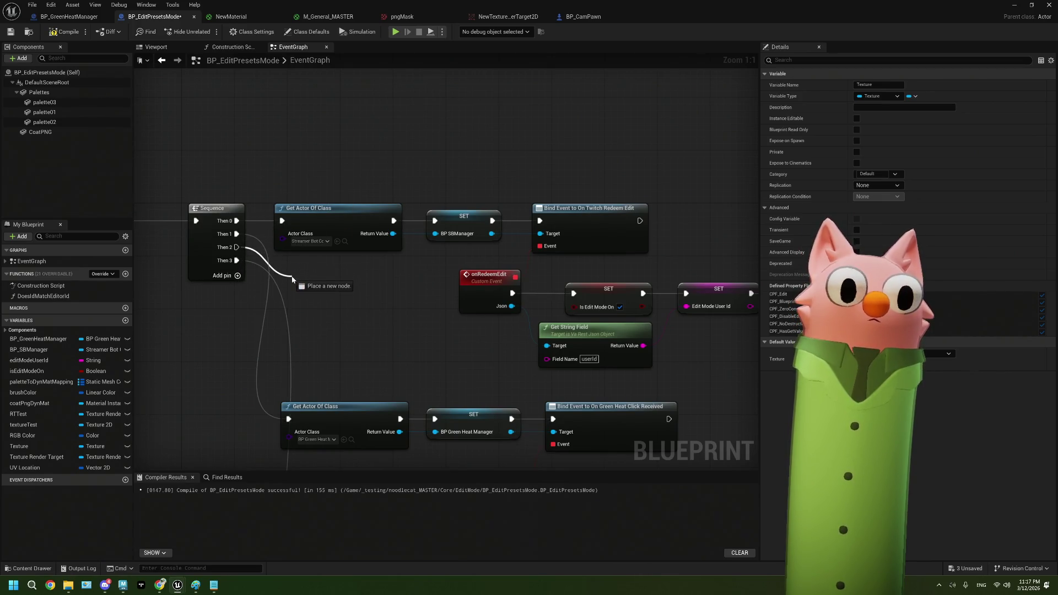
drag(288, 118, 288, 117)
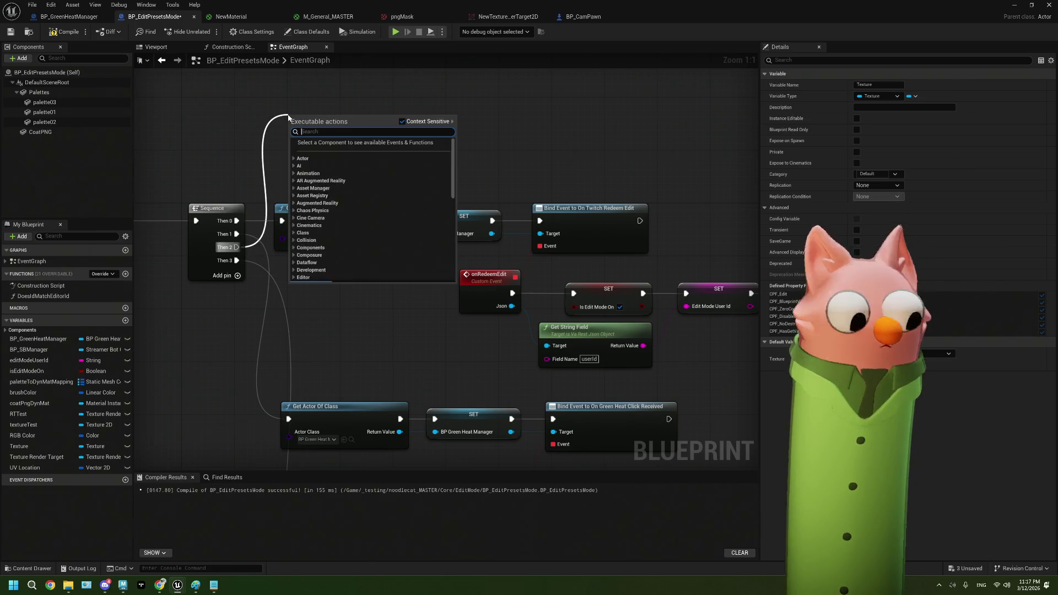
- Attach a Get Actor Of Class node to Then 2 with Actor Class set to BP Coat Manager
text(get)
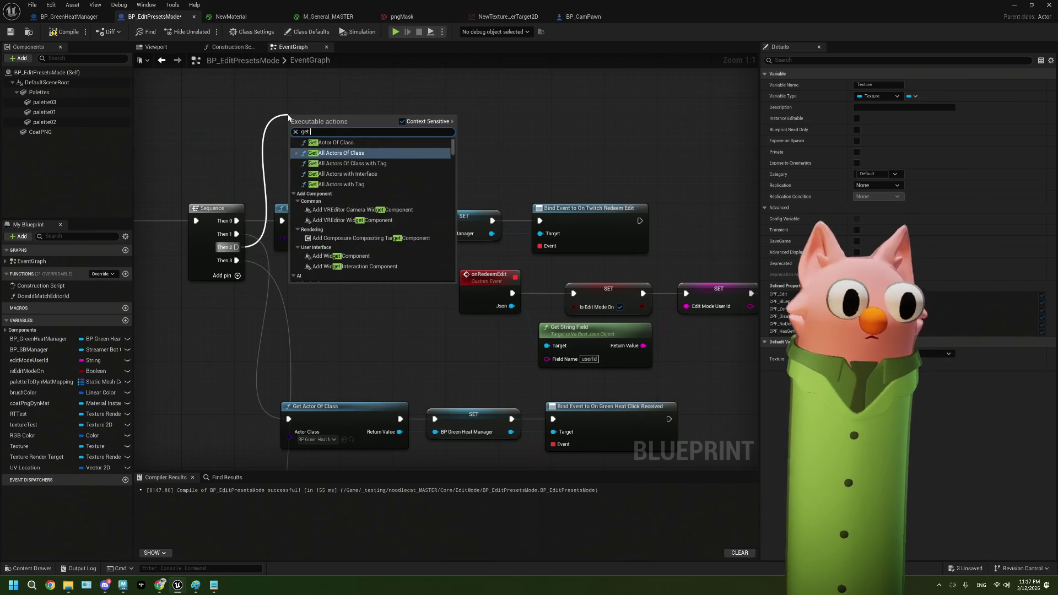
click(329, 144)
click(330, 149)
text(coat)
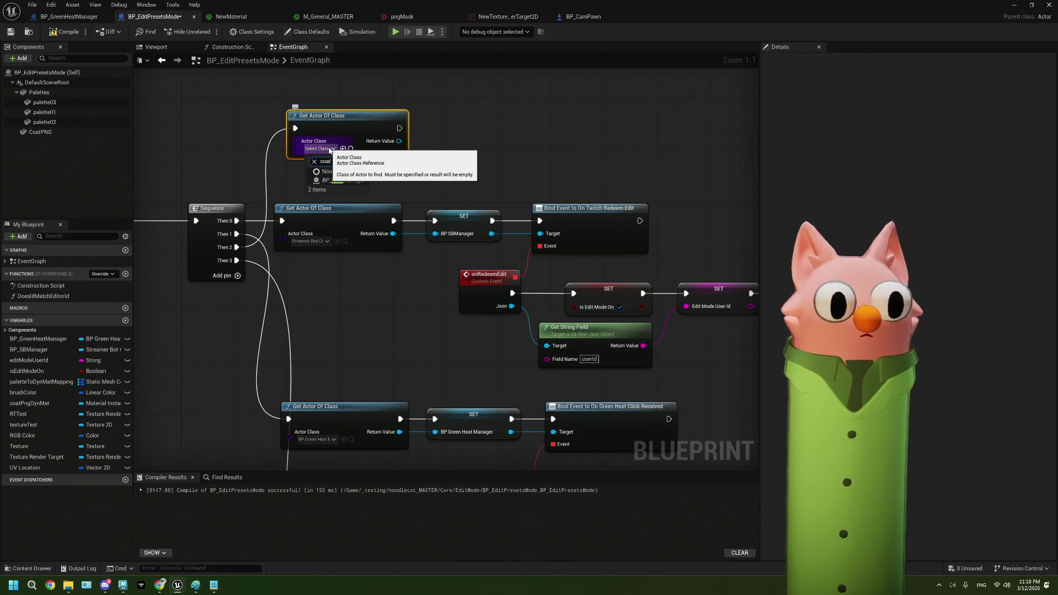
click(327, 180)
mouse_move(341, 127)
mouse_down()
mouse_move(349, 147)
mouse_move(329, 161)
mouse_move(333, 179)
mouse_up()
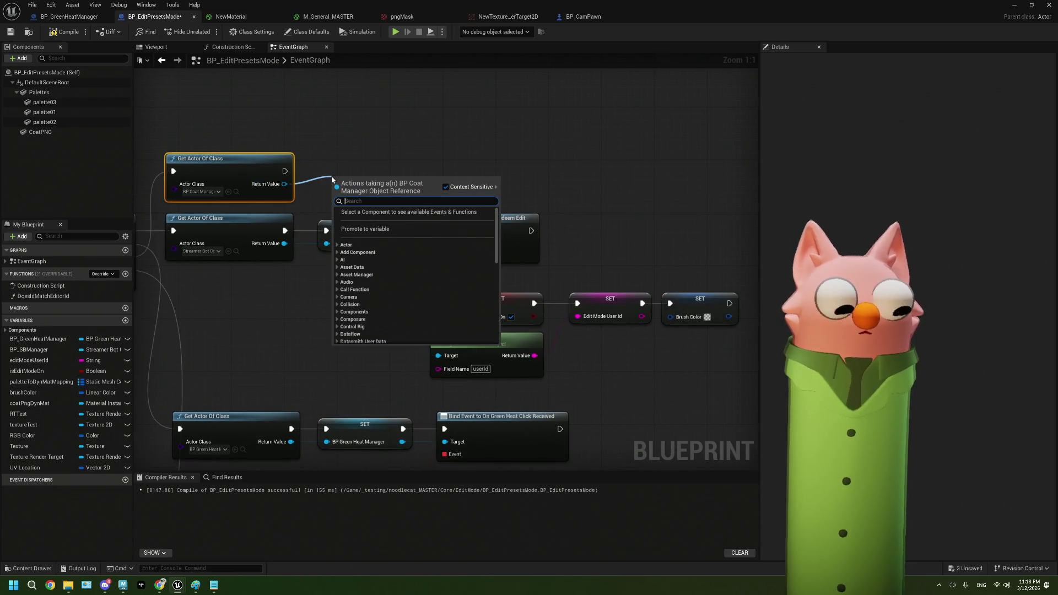
- Dismiss the extra action search, move the Blueprint window aside, and browse up to the Core folder
text(get)
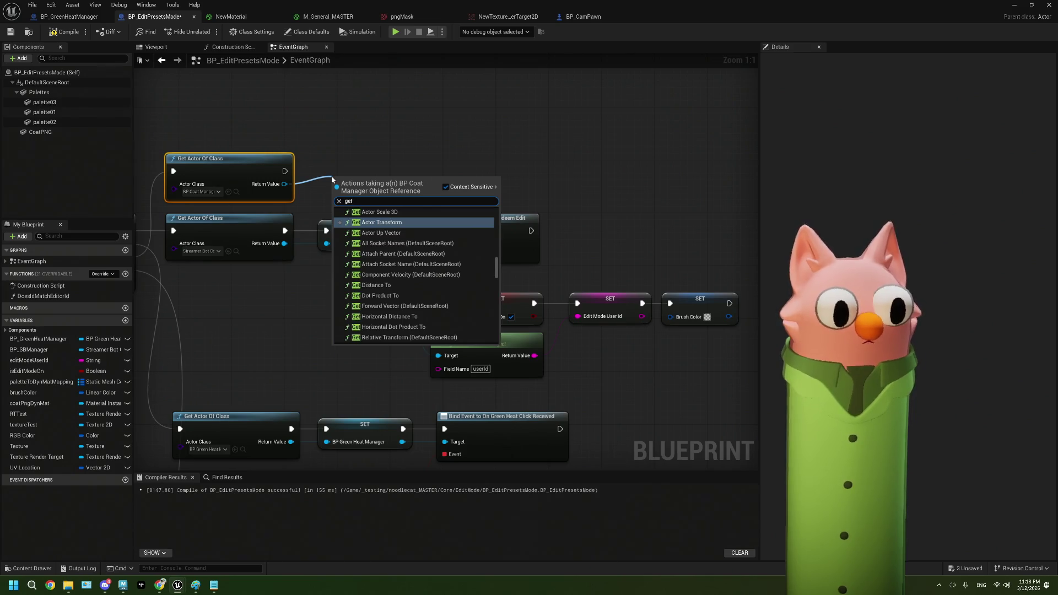
key(BackSpace)
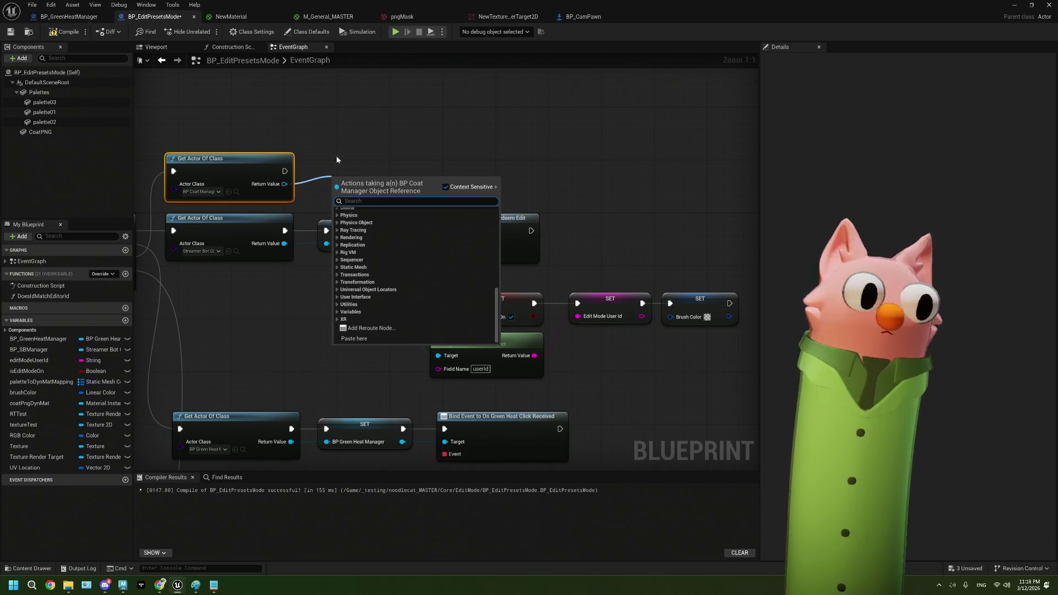
click(337, 160)
mouse_move(342, 16)
mouse_down()
mouse_move(581, 226)
mouse_move(616, 452)
mouse_move(534, 478)
mouse_up()
click(407, 364)
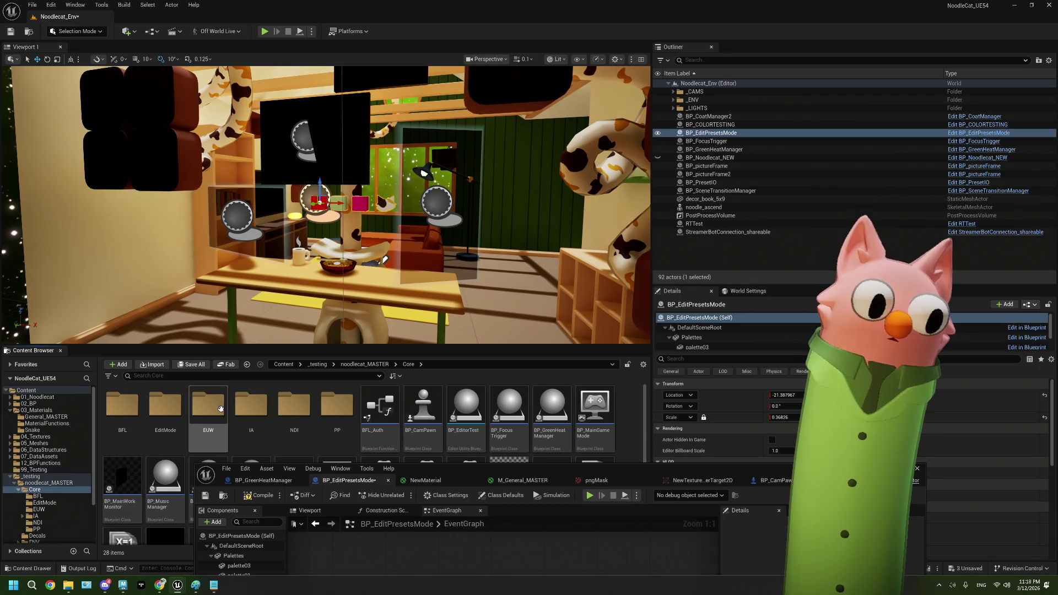
click(364, 364)
click(386, 411)
double_click(381, 411)
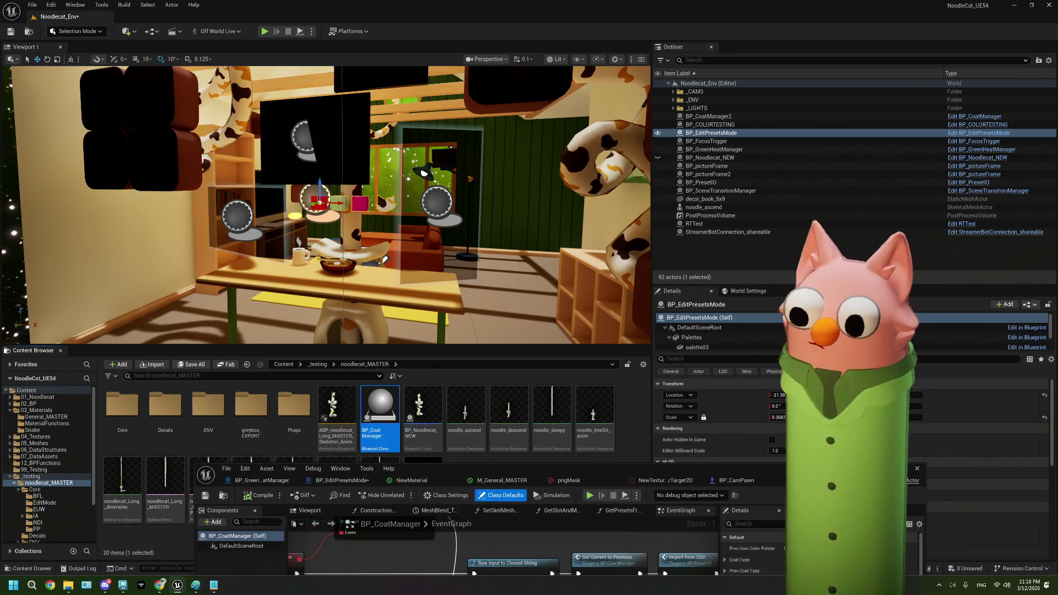
scroll(393, 313, down, 2)
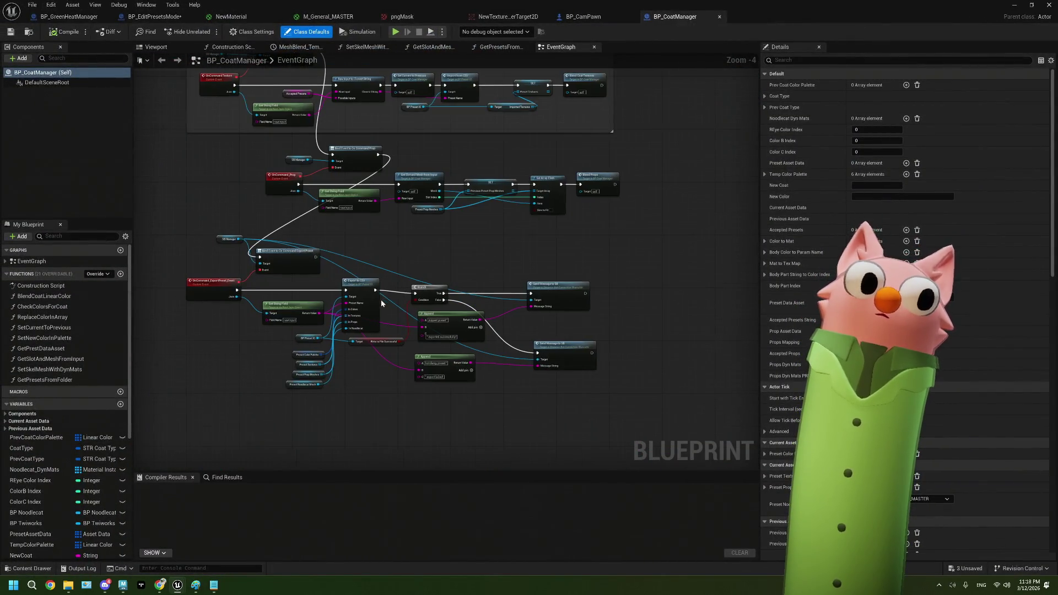
scroll(381, 299, down, 1)
drag(368, 270, 380, 318)
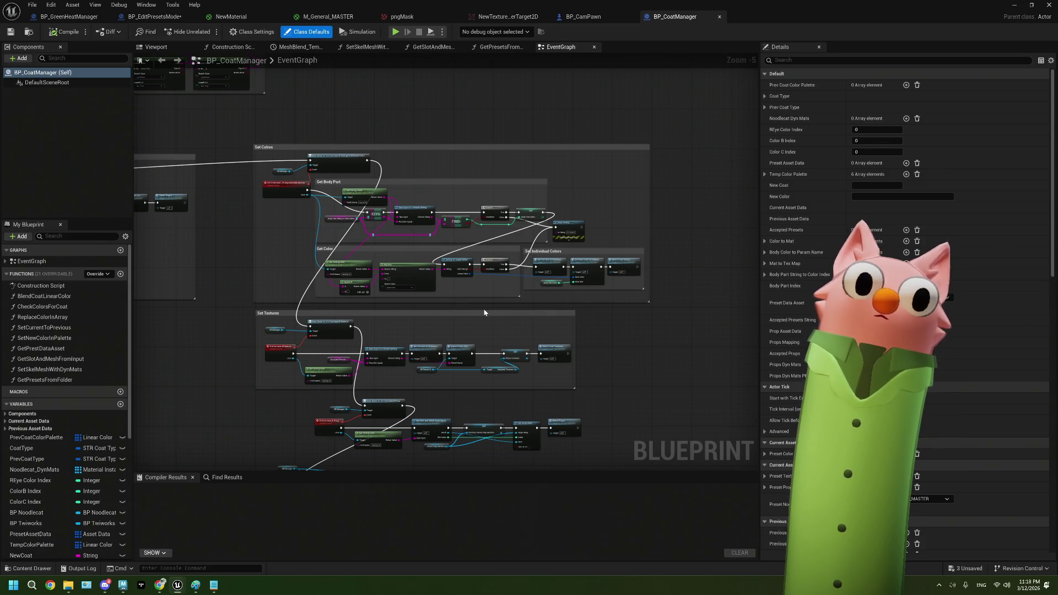
scroll(484, 313, up, 1)
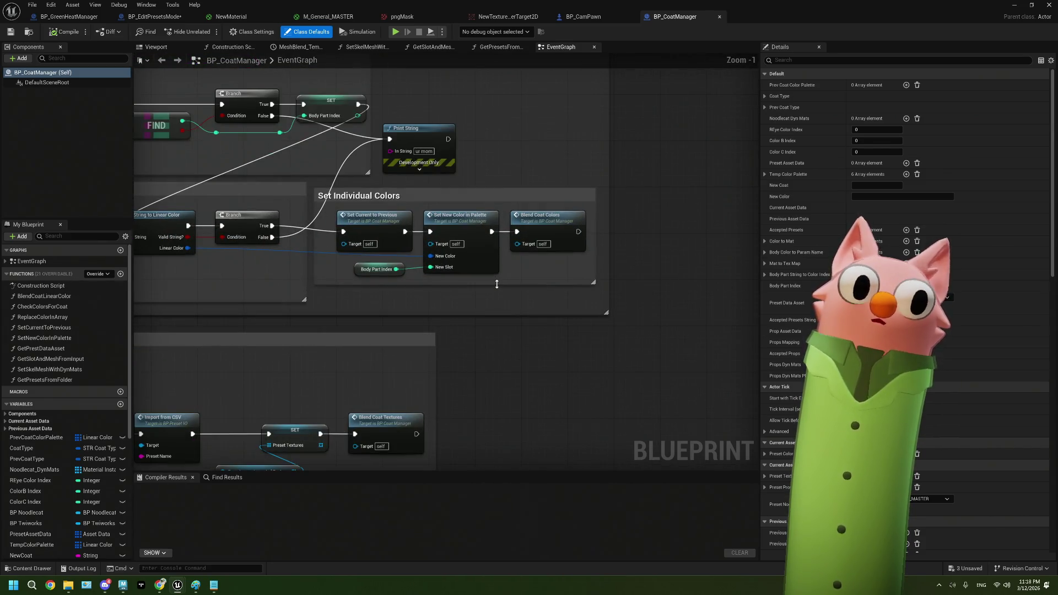
scroll(497, 285, up, 1)
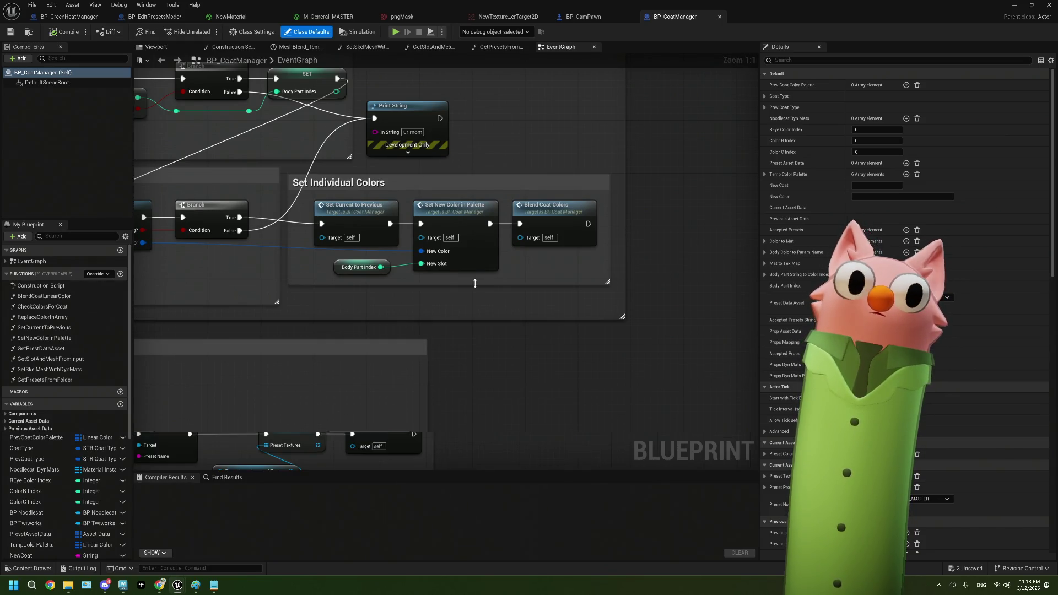
scroll(475, 283, down, 1)
mouse_move(475, 283)
mouse_down()
mouse_move(453, 286)
mouse_move(582, 315)
mouse_move(563, 308)
mouse_up()
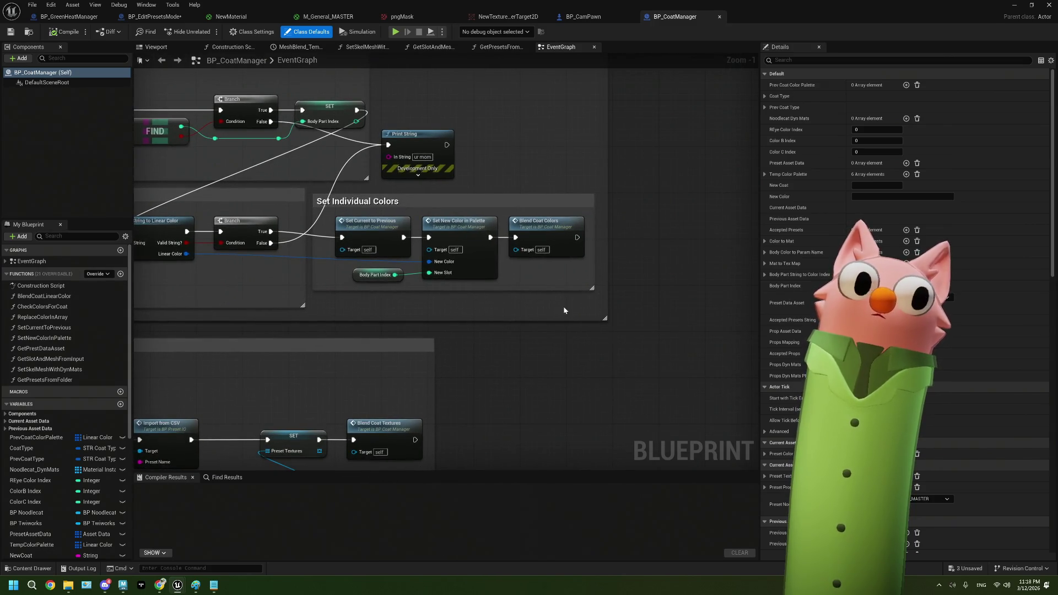
drag(564, 310, 528, 297)
scroll(527, 293, down, 2)
scroll(527, 293, up, 2)
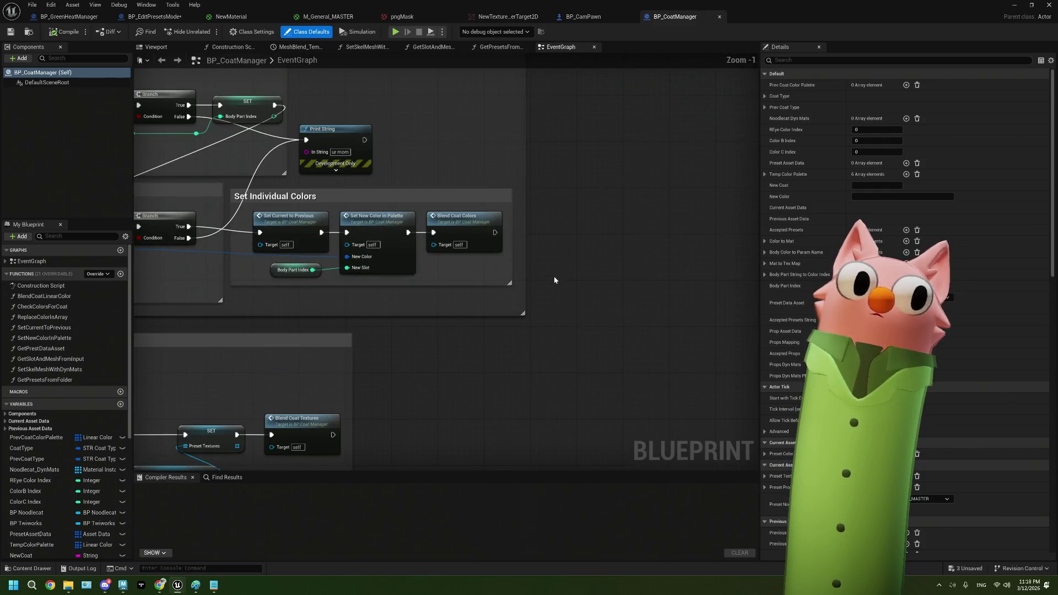
- Add a custom event named SetIndividualColors to the BP_CoatManager graph
right_click(554, 279)
text(custo)
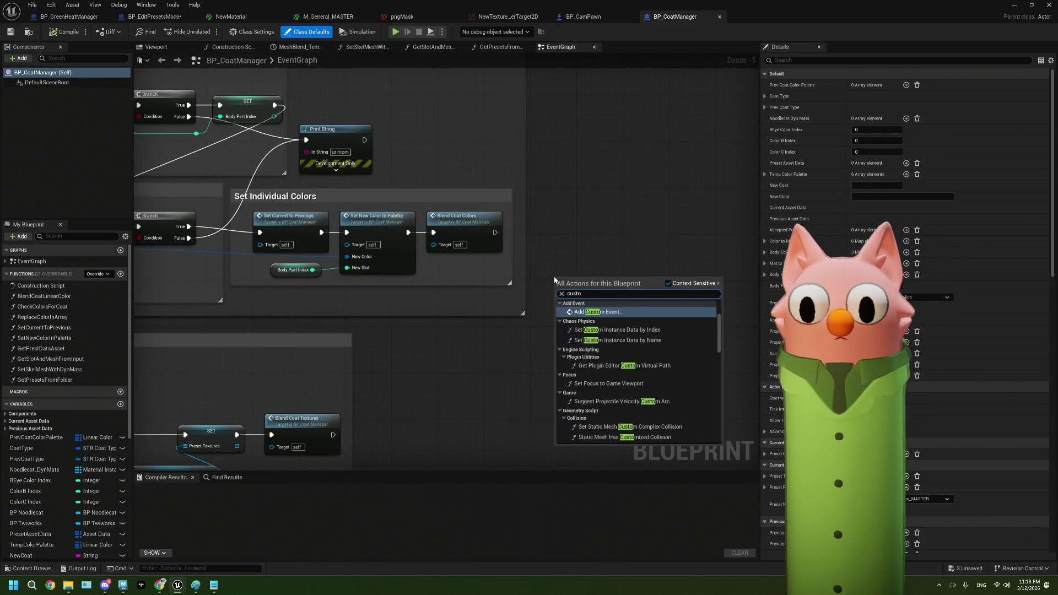
key(Return)
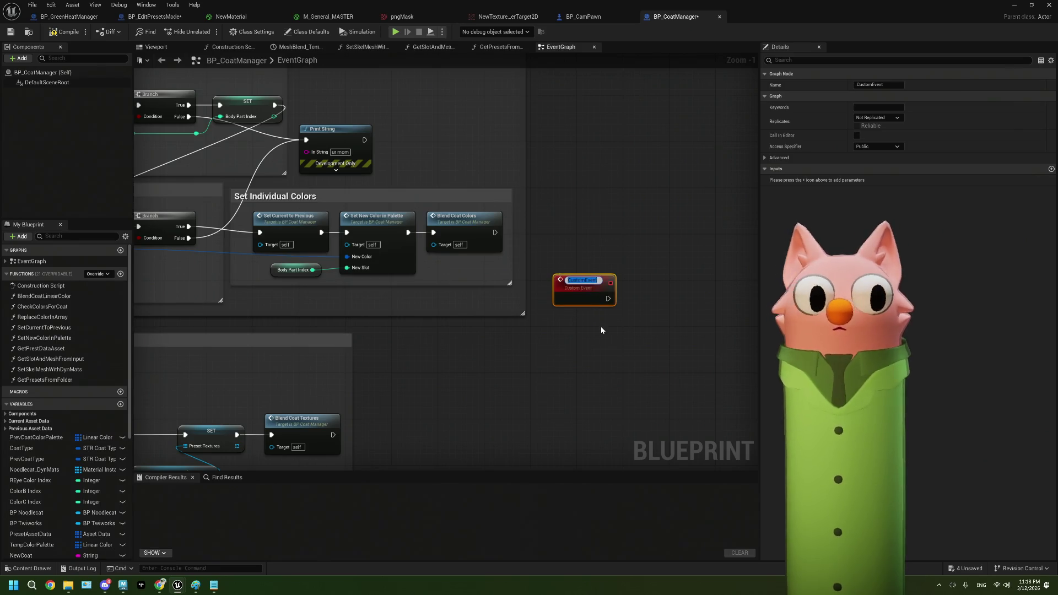
text(SetIndividualCo)
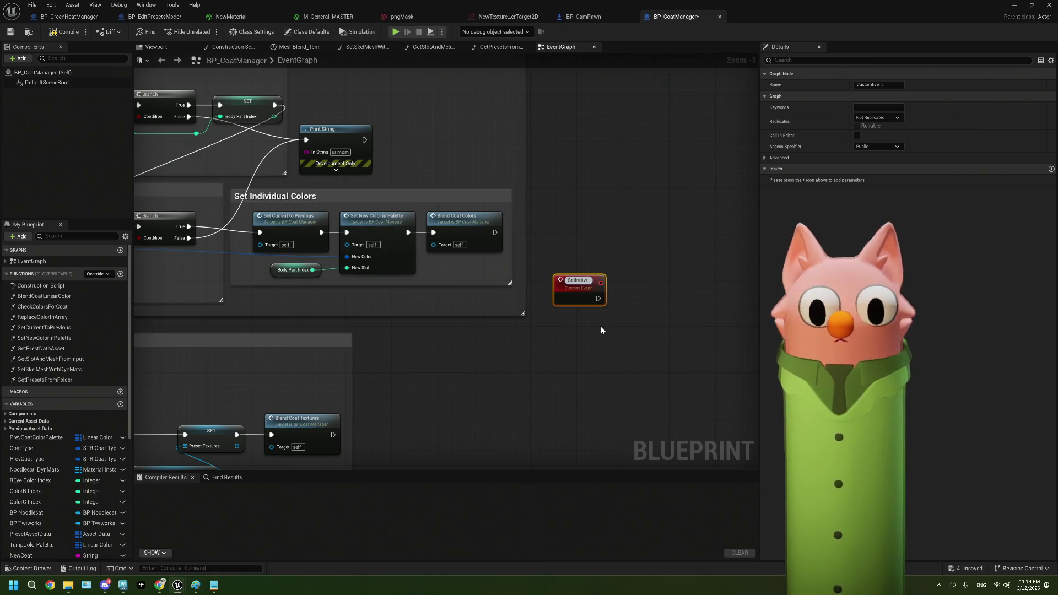
text(lors)
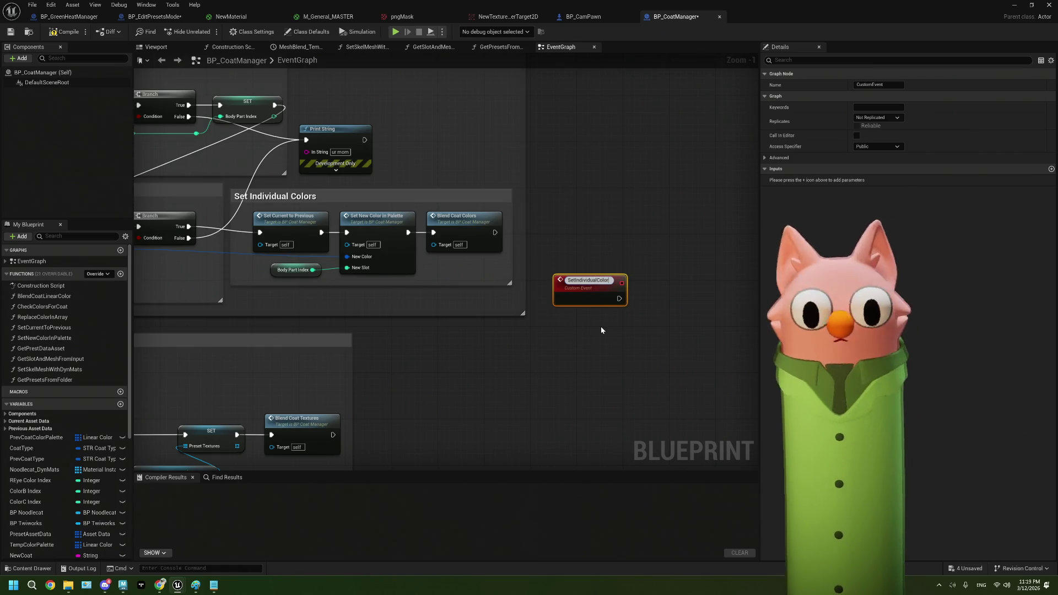
key(Return)
drag(589, 291, 601, 245)
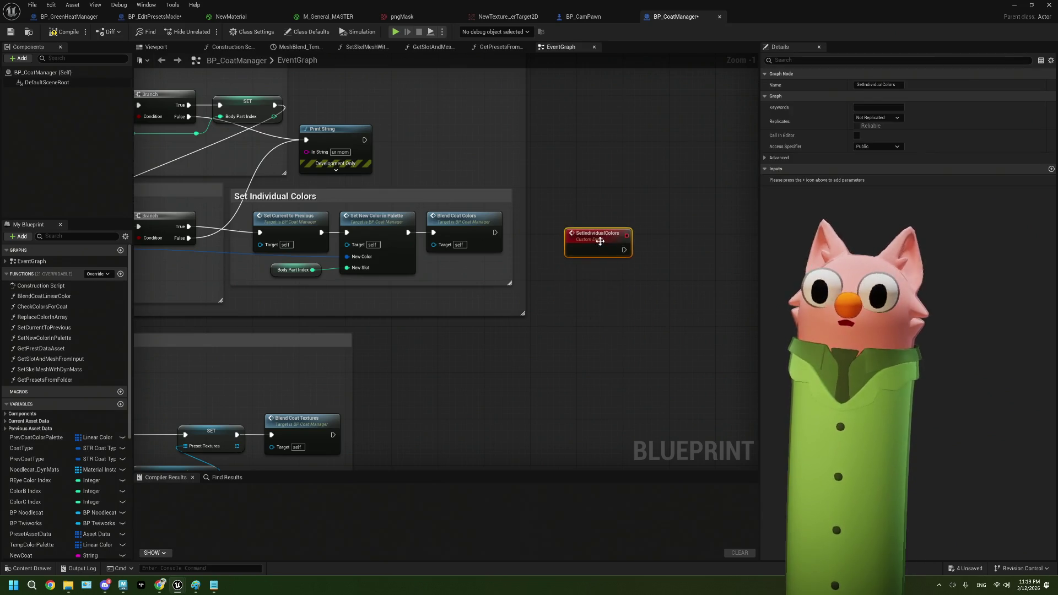
- Give SetIndividualColors a Linear Color input Color and an Integer input BodyPartIndex
click(1052, 169)
text(Color)
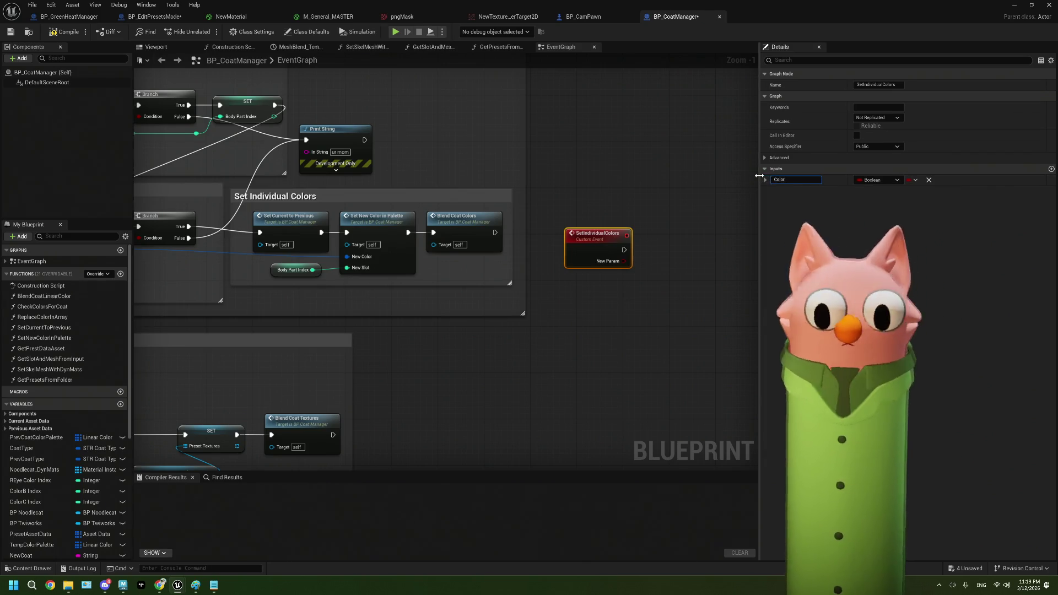
key(Return)
click(867, 181)
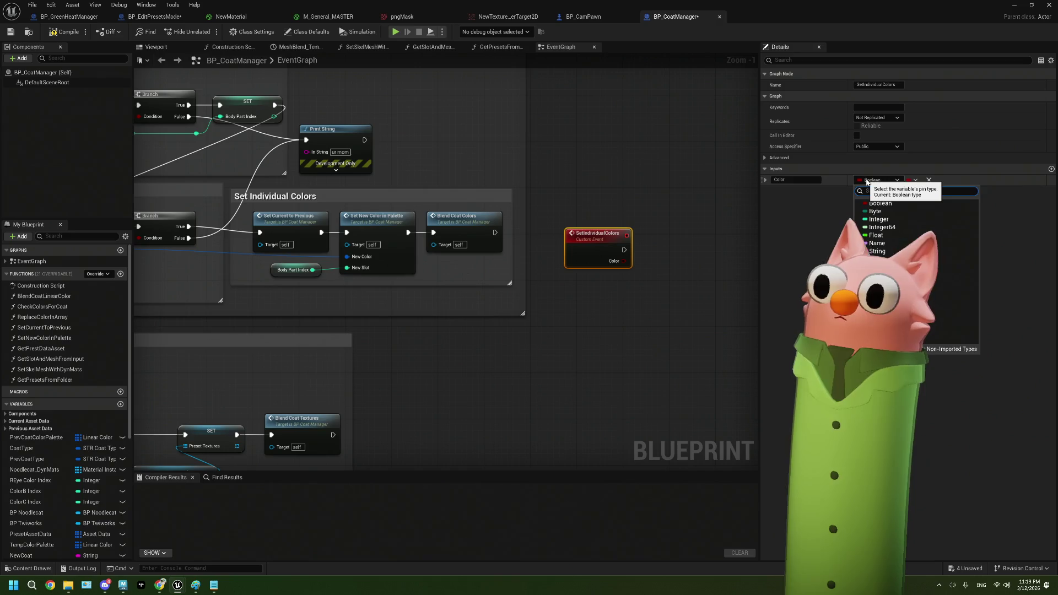
text(linea)
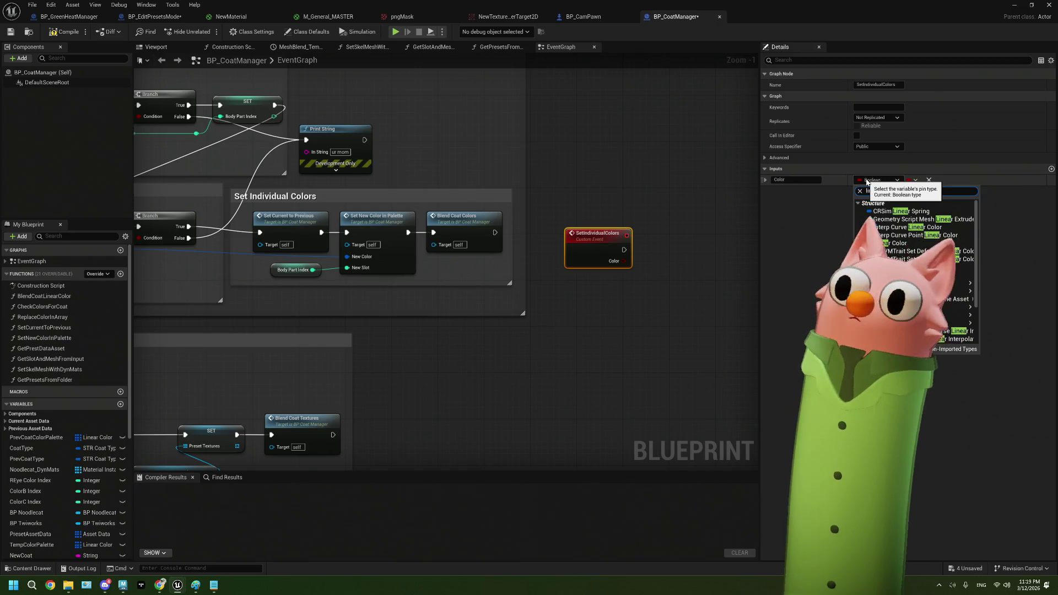
click(890, 243)
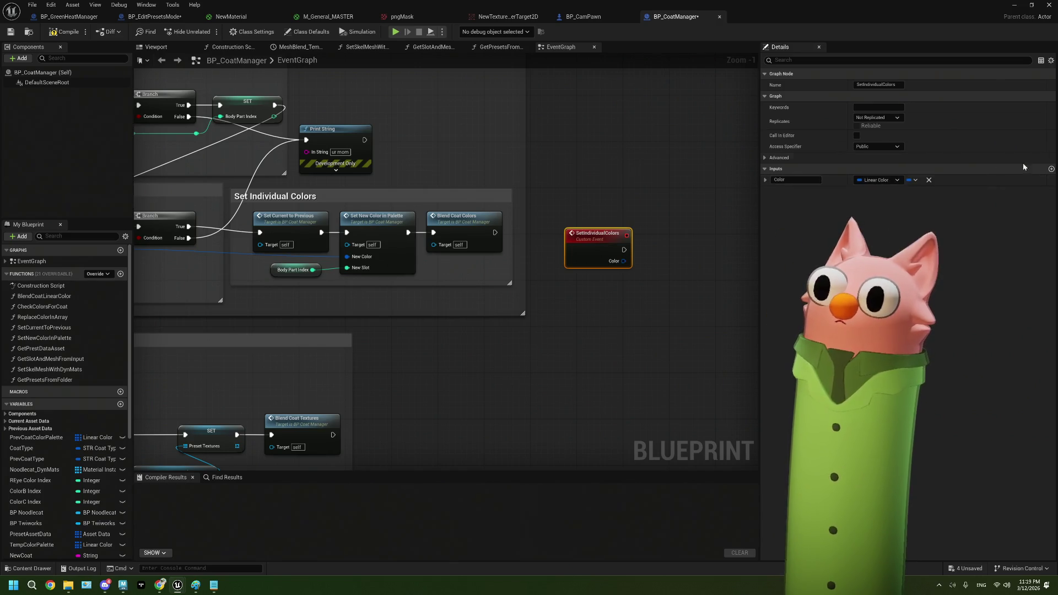
click(1051, 172)
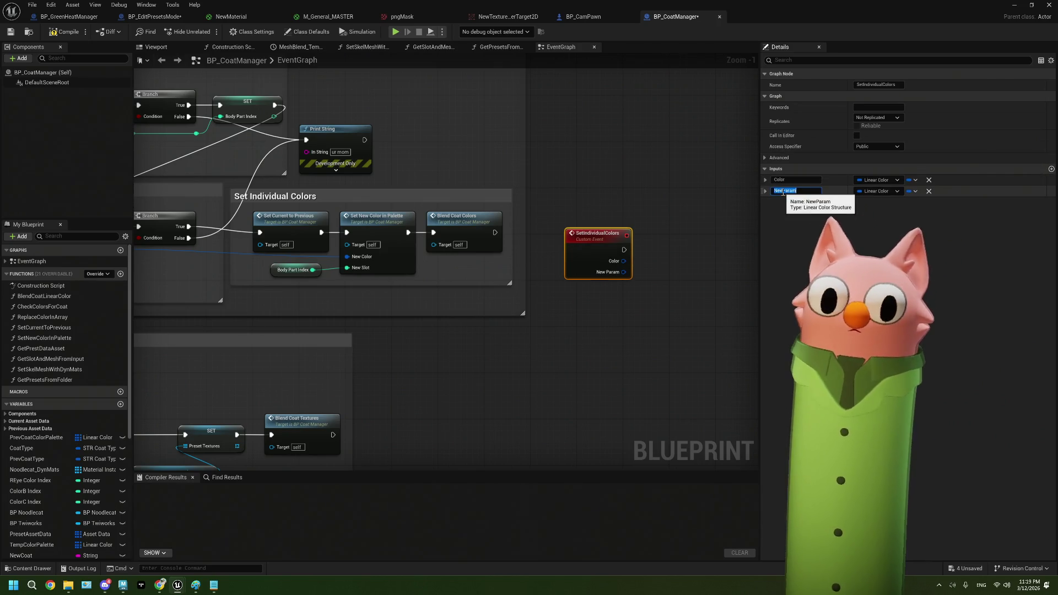
text(Body)
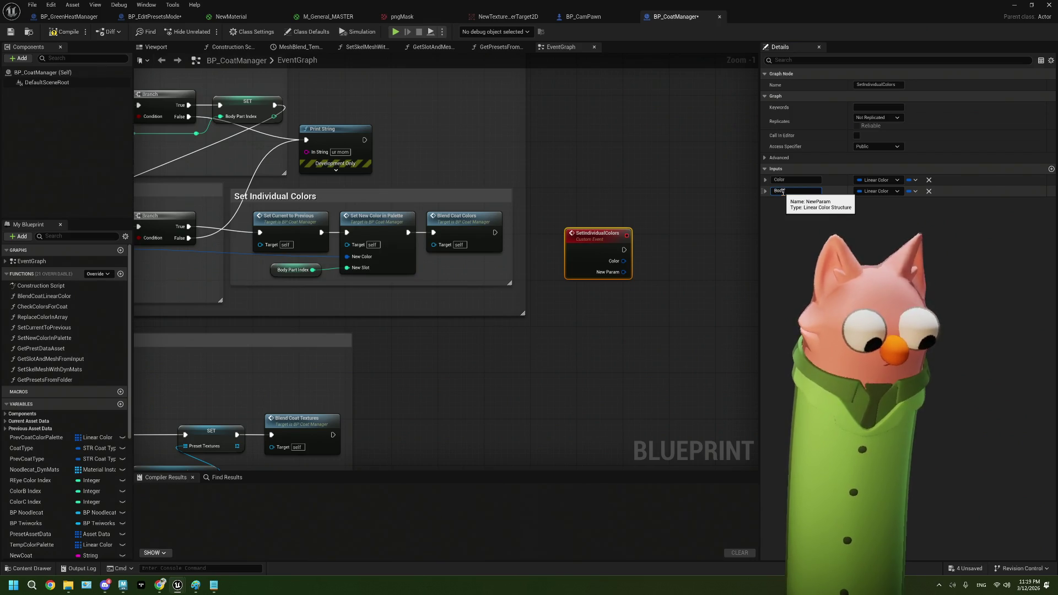
text(PartInd)
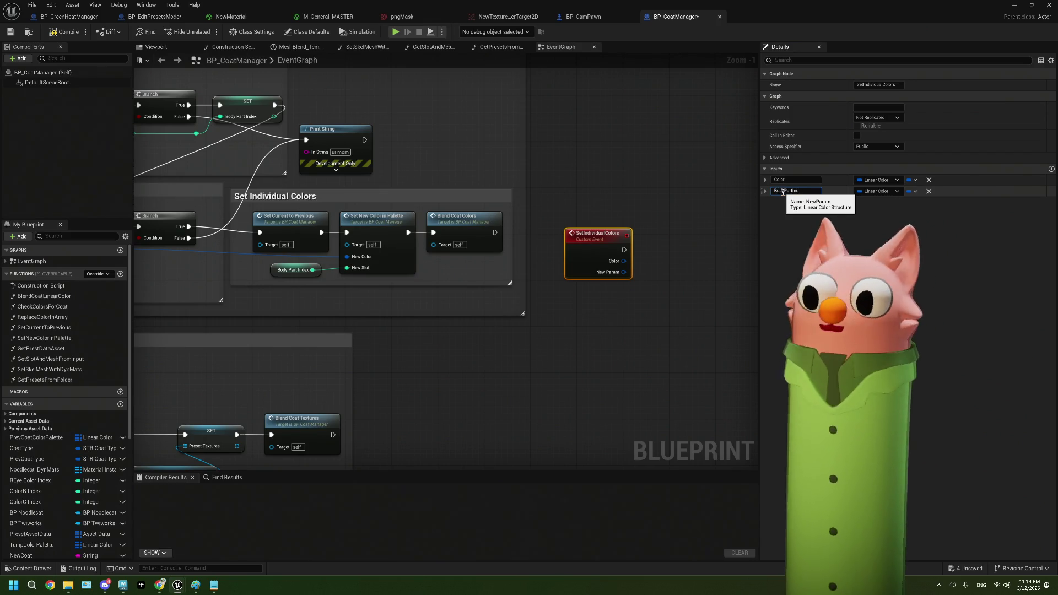
text(ex)
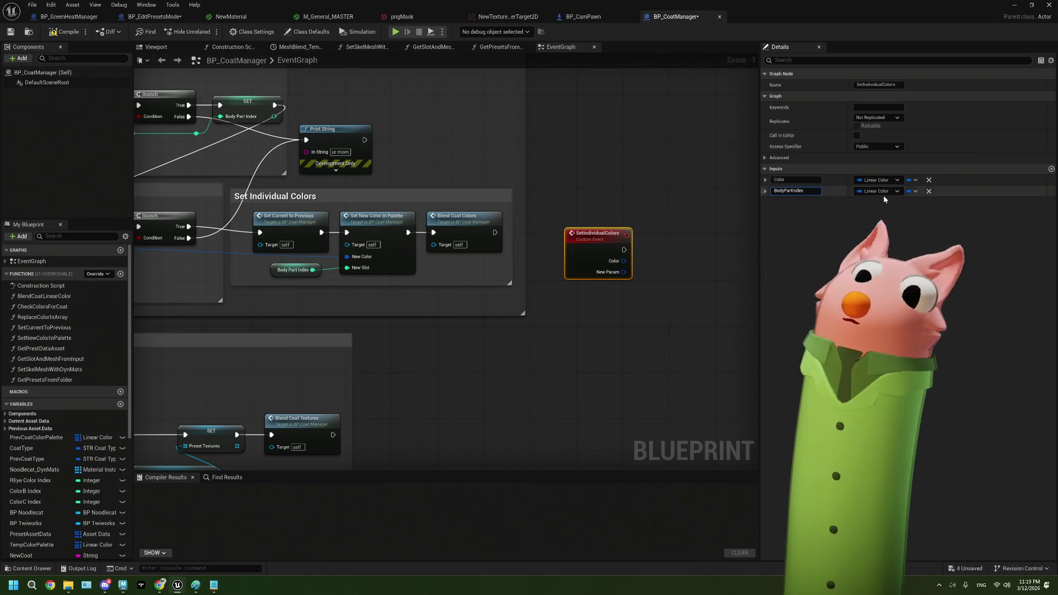
click(884, 193)
click(884, 193)
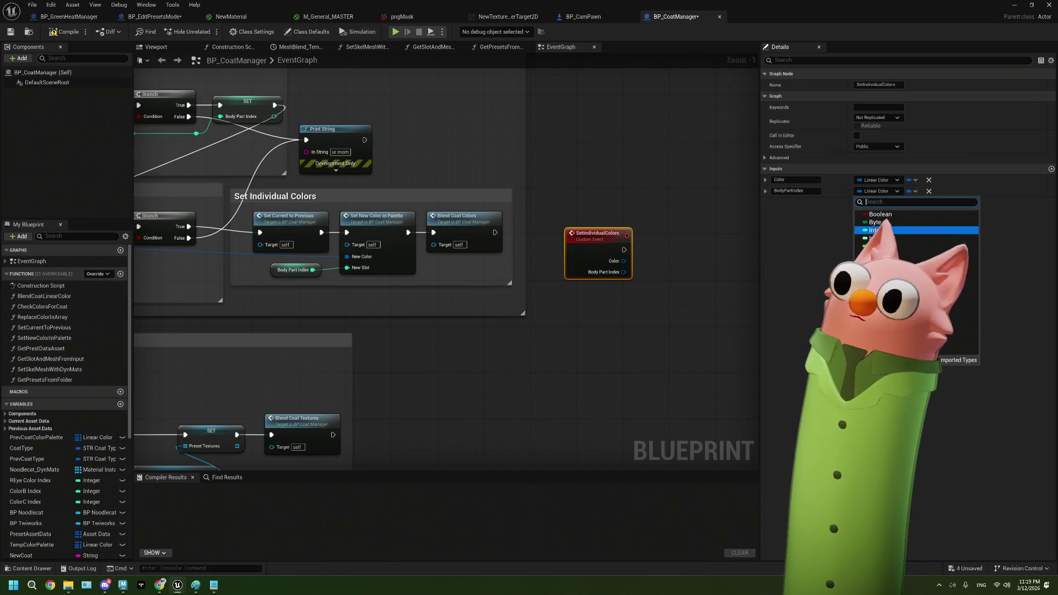
click(882, 230)
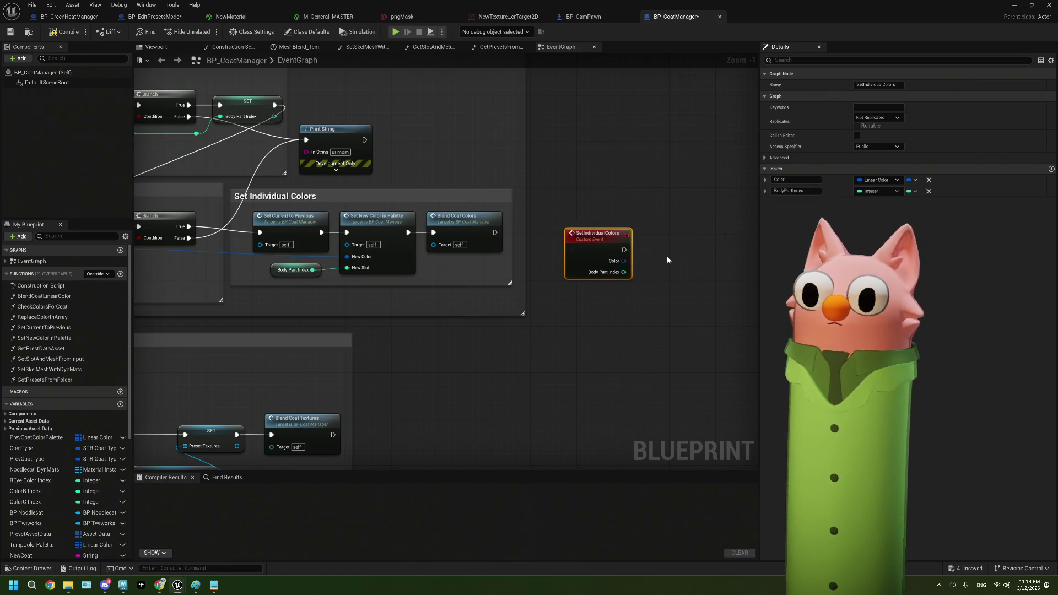
mouse_move(507, 321)
mouse_down()
mouse_move(549, 312)
mouse_move(425, 306)
mouse_up()
- Duplicate the four colour nodes and drive them from SetIndividualColors' execution, Color and BodyPartIndex
drag(465, 258, 258, 204)
key(ctrl+c)
key(ctrl+v)
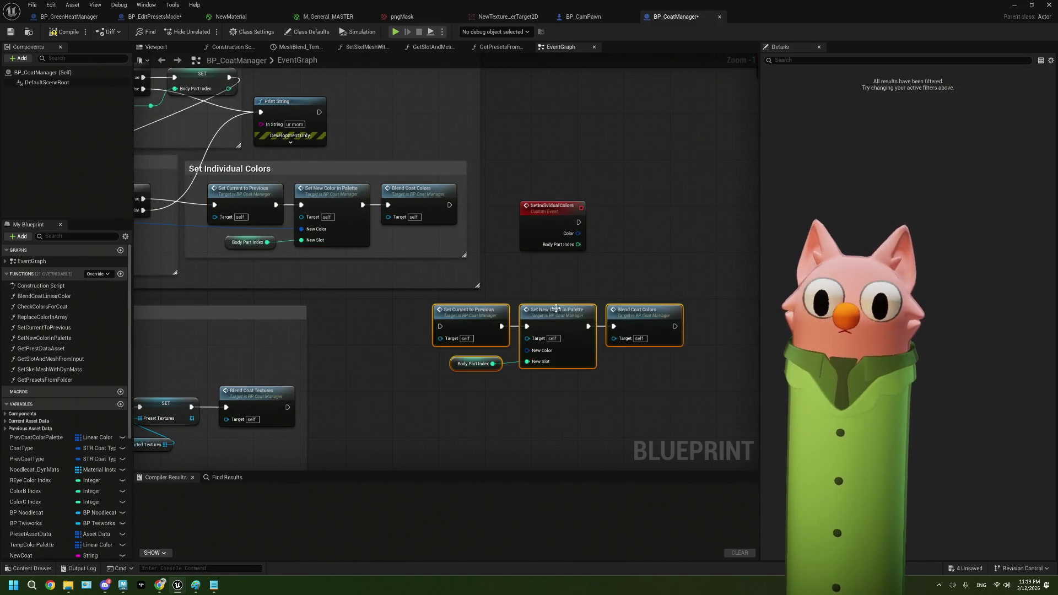
drag(463, 318, 637, 221)
scroll(623, 231, up, 1)
drag(572, 221, 613, 227)
drag(619, 286, 524, 283)
mouse_move(477, 243)
mouse_down()
mouse_move(527, 263)
mouse_move(620, 264)
mouse_up()
drag(477, 230, 618, 251)
drag(588, 309, 543, 275)
key(Delete)
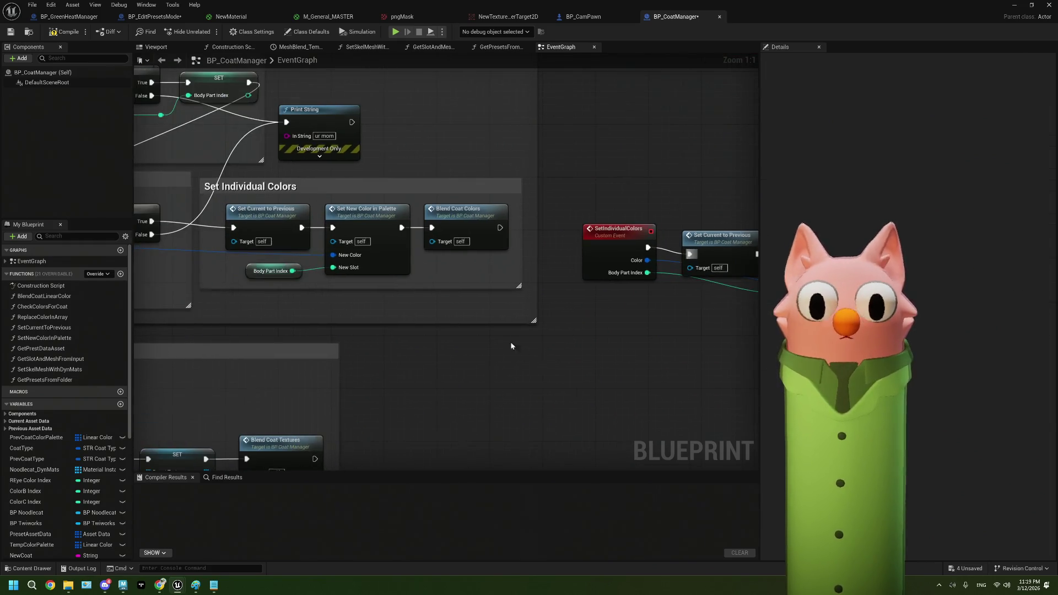
- Add a Set Individual Colors call wired to colour, Body Part Index and execution, then save BP_CoatManager
right_click(407, 373)
text(set i)
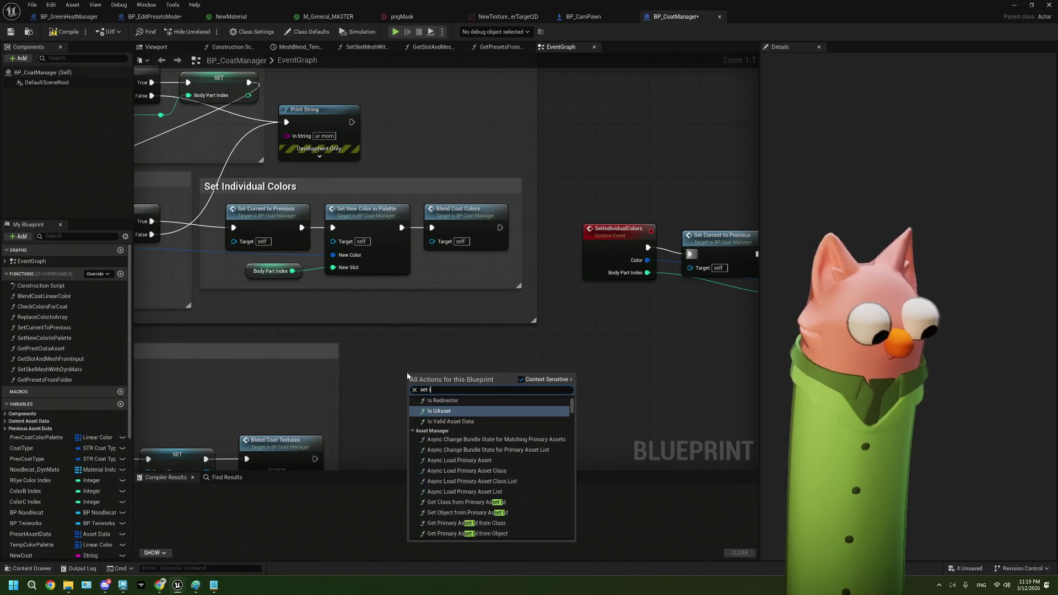
text(ndiv)
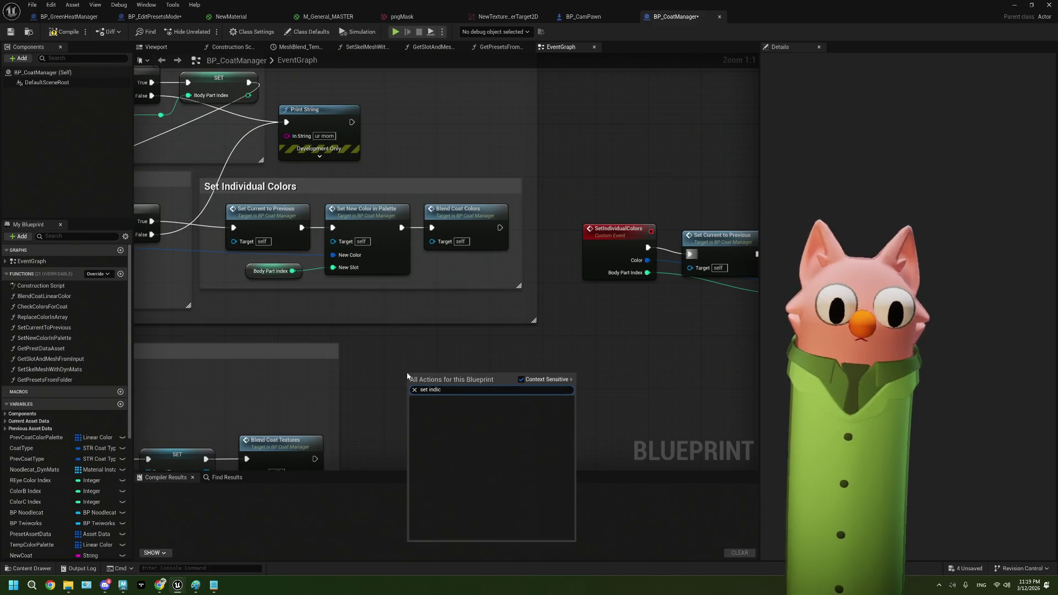
click(444, 408)
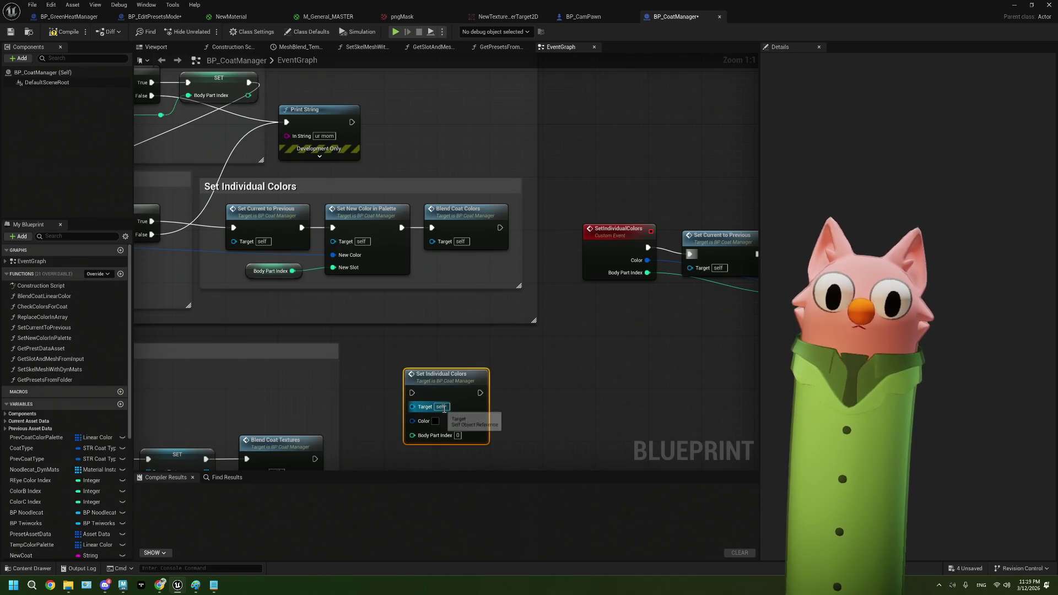
drag(259, 284, 327, 262)
mouse_move(401, 234)
mouse_down()
mouse_move(449, 330)
mouse_move(492, 383)
mouse_up()
drag(360, 249, 487, 391)
drag(305, 208, 486, 351)
drag(492, 240, 339, 224)
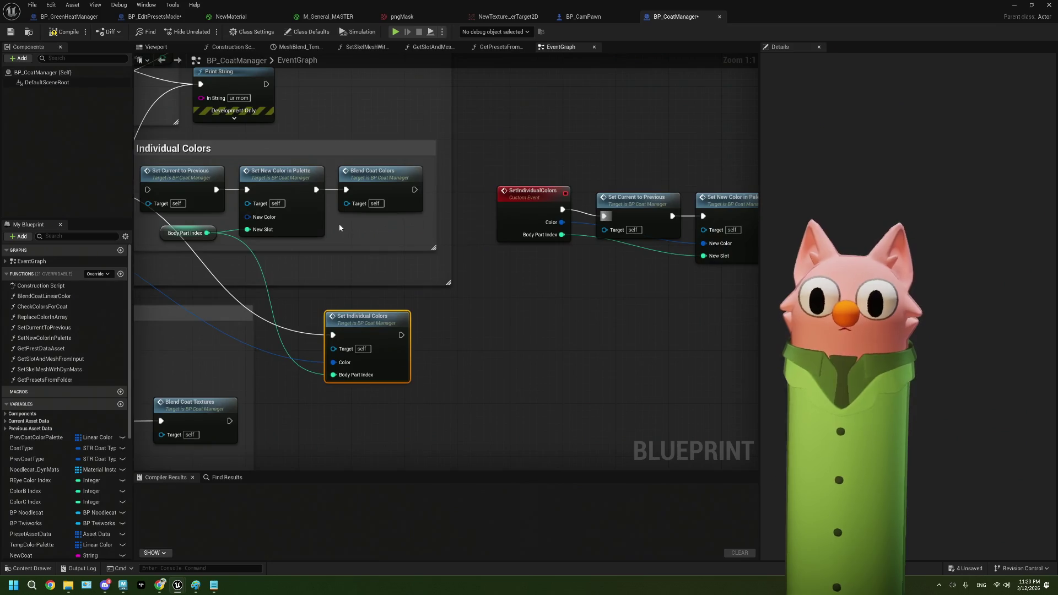
click(11, 32)
click(155, 16)
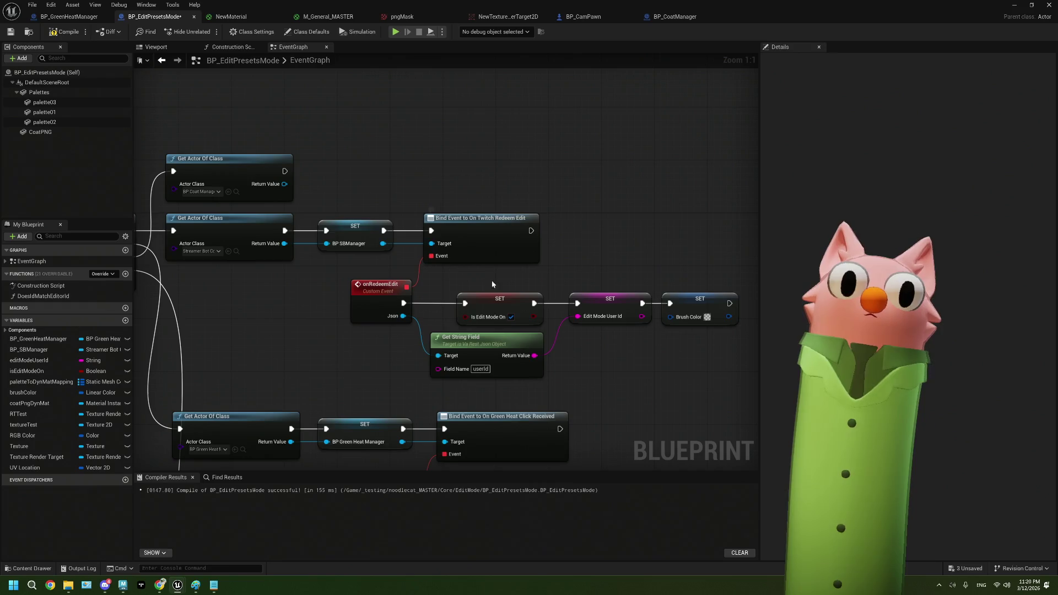
- Promote the Get Actor Of Class BP Coat Manager Return Value to a new variable, NewVar
scroll(492, 283, down, 2)
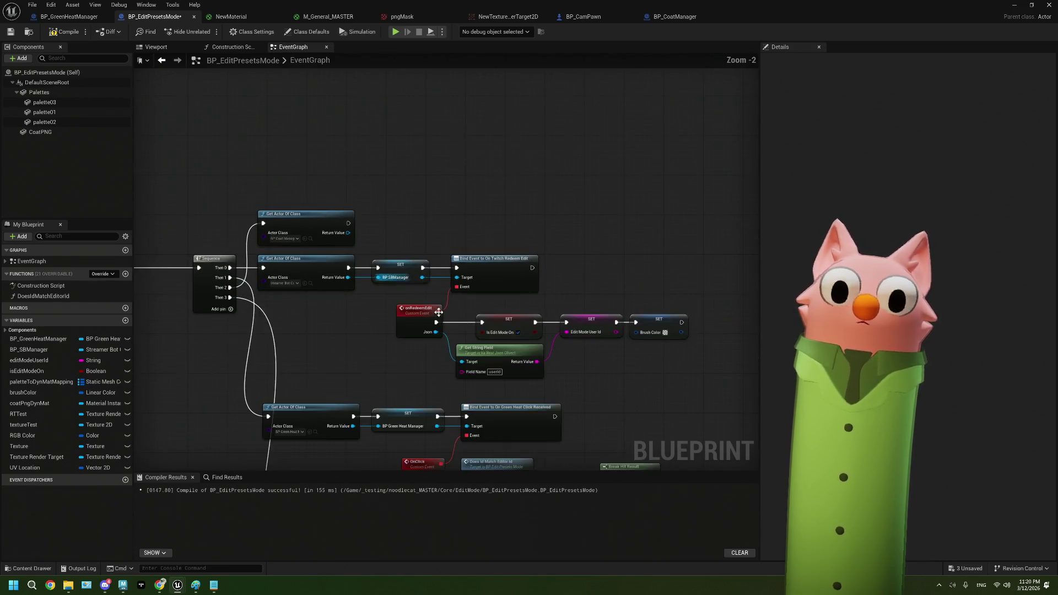
scroll(439, 312, down, 2)
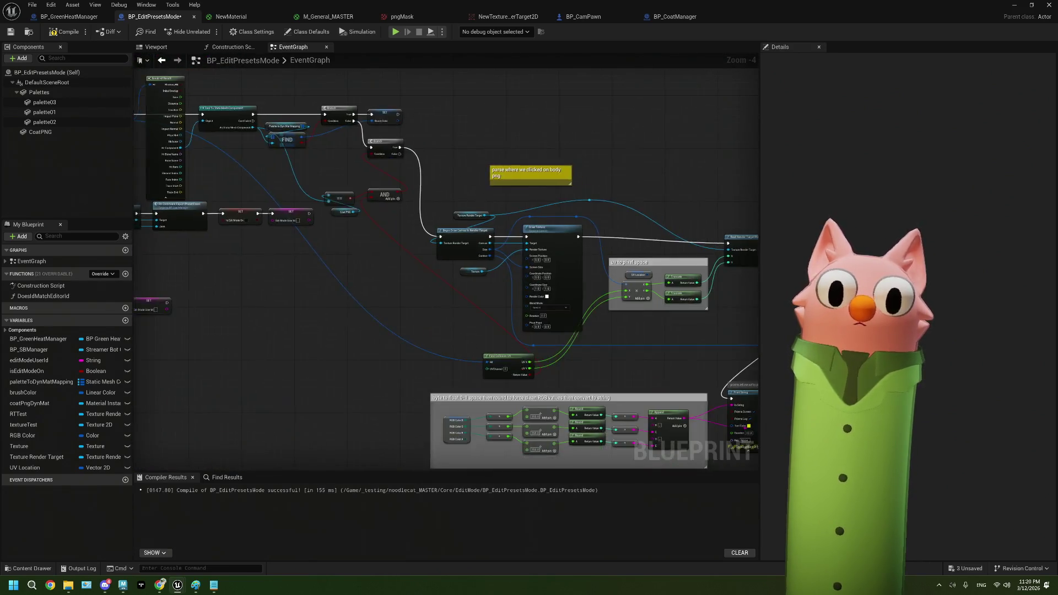
drag(603, 467, 498, 346)
scroll(346, 186, up, 4)
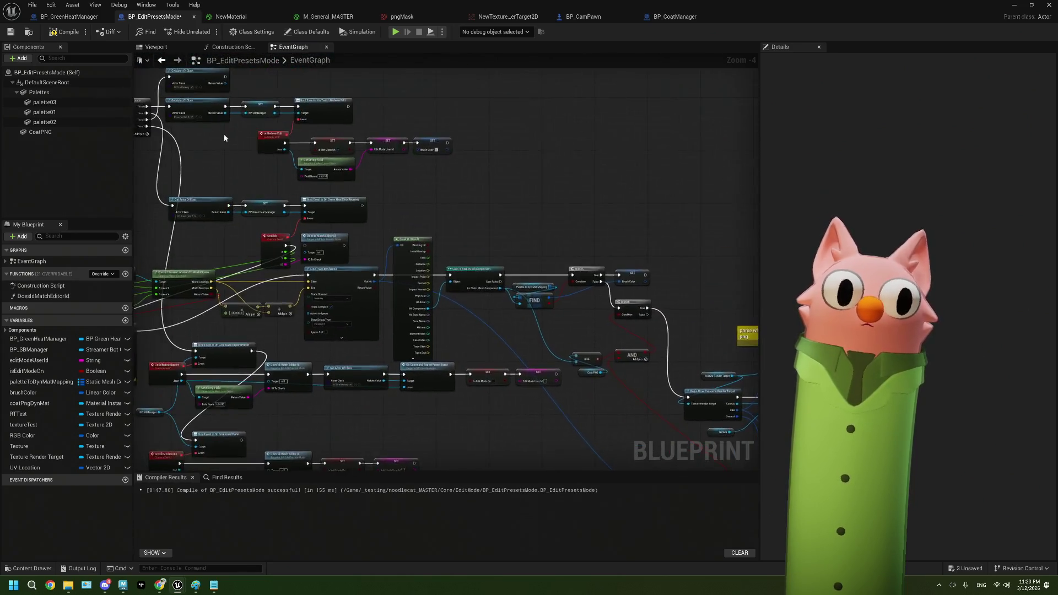
drag(272, 146, 301, 158)
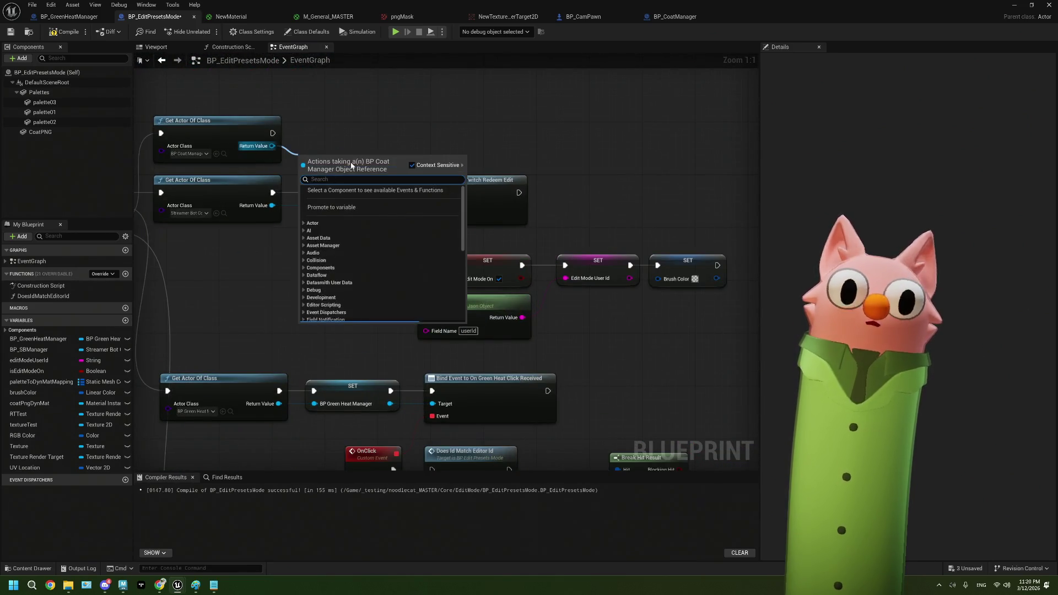
click(400, 174)
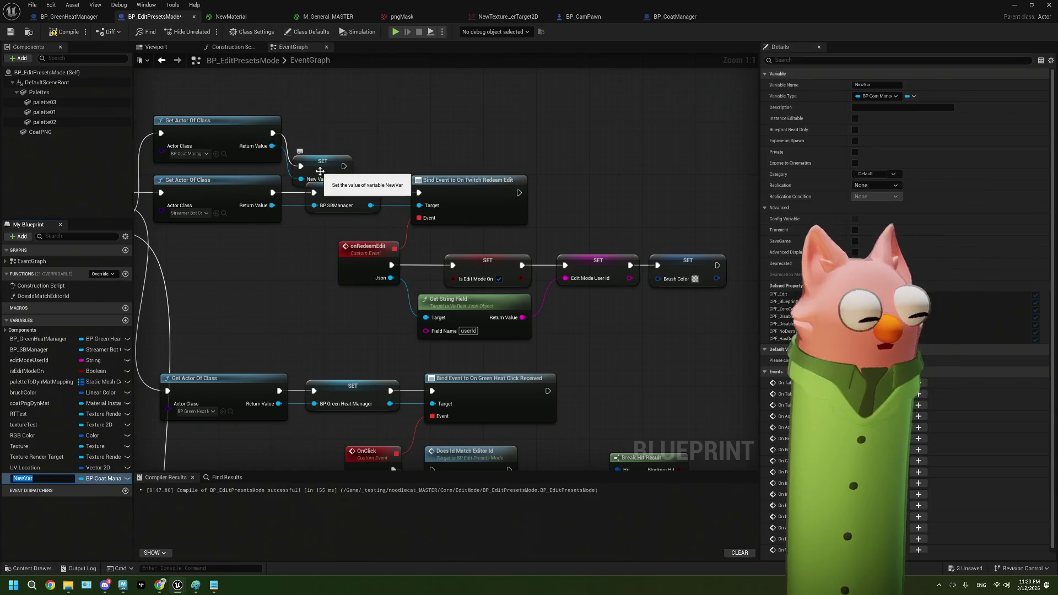
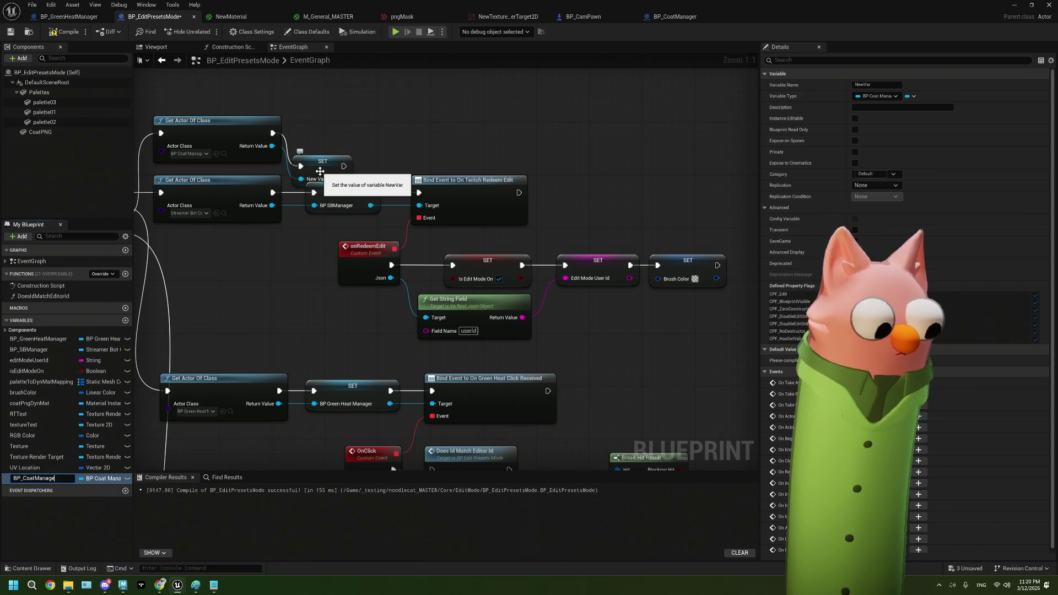
- Name the variable BP_CoatManager and move its SET node up beside Get Actor Of Class
text(r)
key(Return)
drag(338, 163, 336, 131)
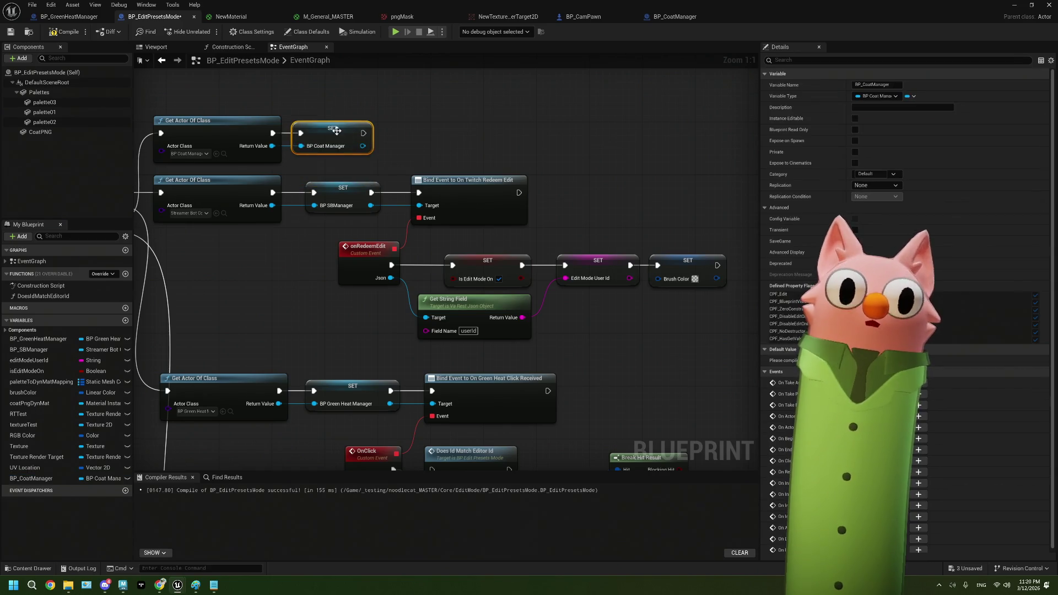
scroll(484, 260, down, 4)
drag(575, 364, 301, 129)
mouse_move(514, 425)
mouse_down()
mouse_move(507, 399)
mouse_move(454, 347)
mouse_up()
drag(434, 189, 445, 376)
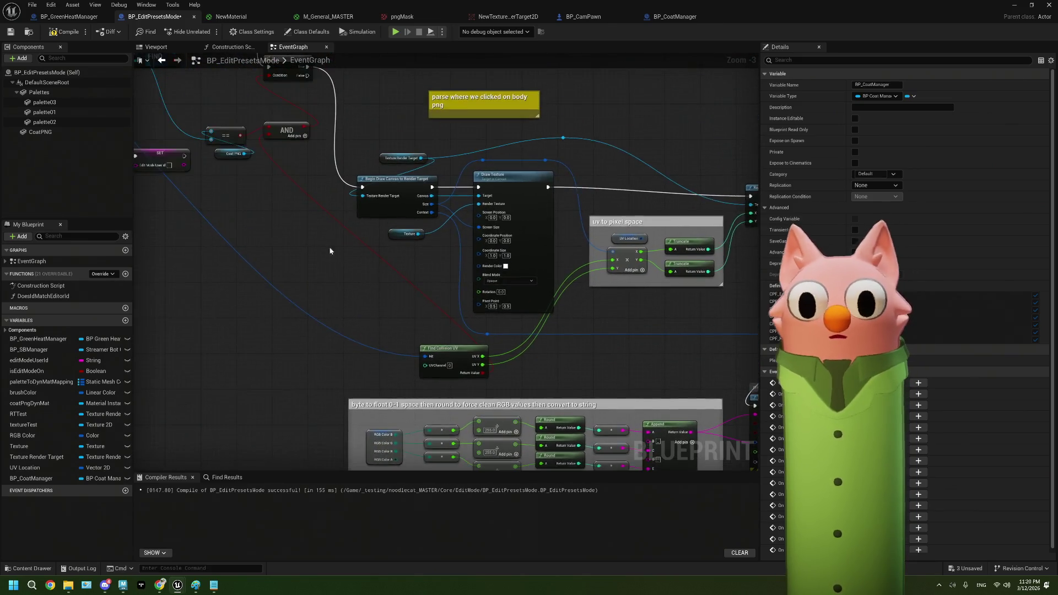
- Place a BP_CoatManager getter in the graph to the left of Draw Texture
scroll(330, 251, up, 3)
click(61, 475)
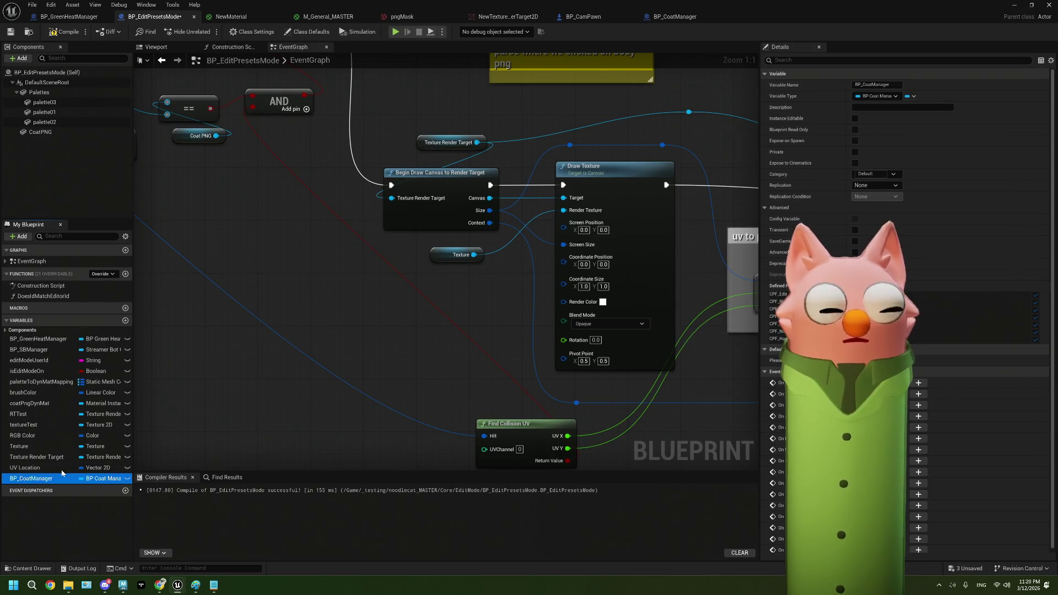
drag(259, 281, 258, 282)
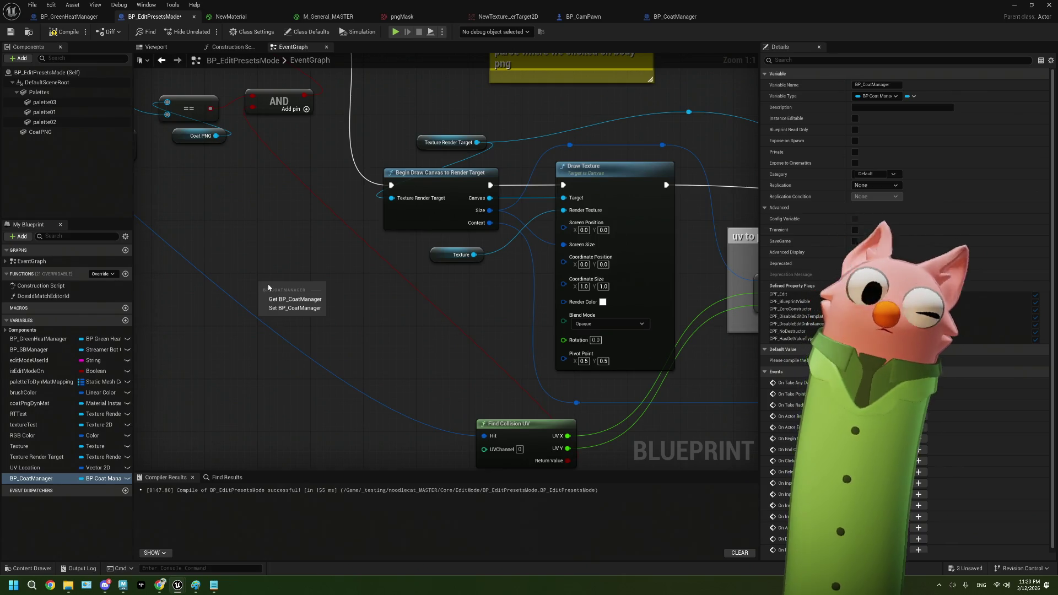
click(308, 300)
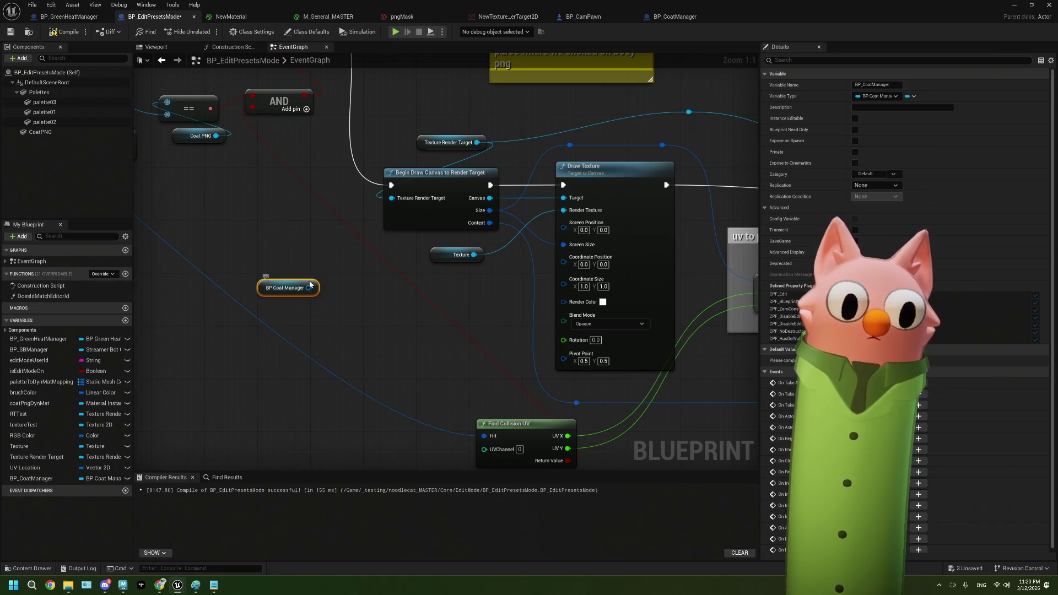
drag(310, 285, 243, 262)
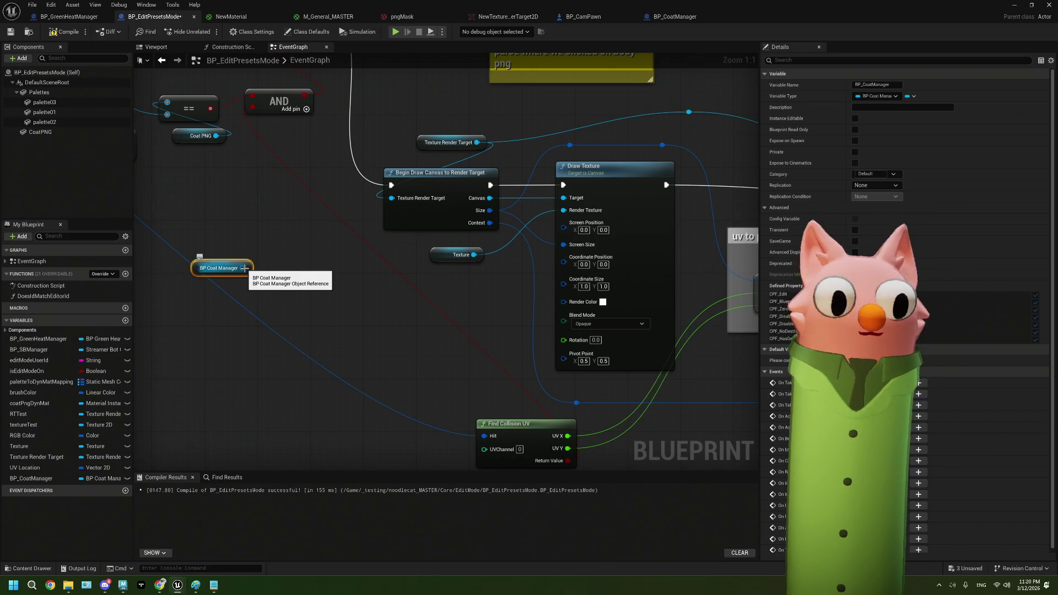
- Wire BP Coat Manager's Preset Textures through an array Get into Draw Texture's Render Texture
drag(244, 268, 280, 296)
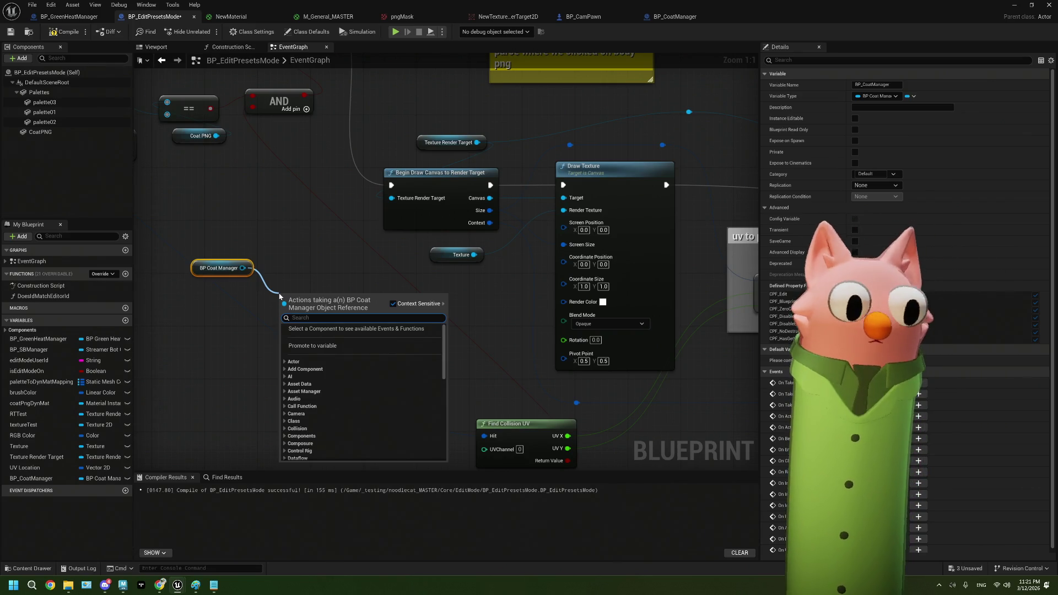
text(texture)
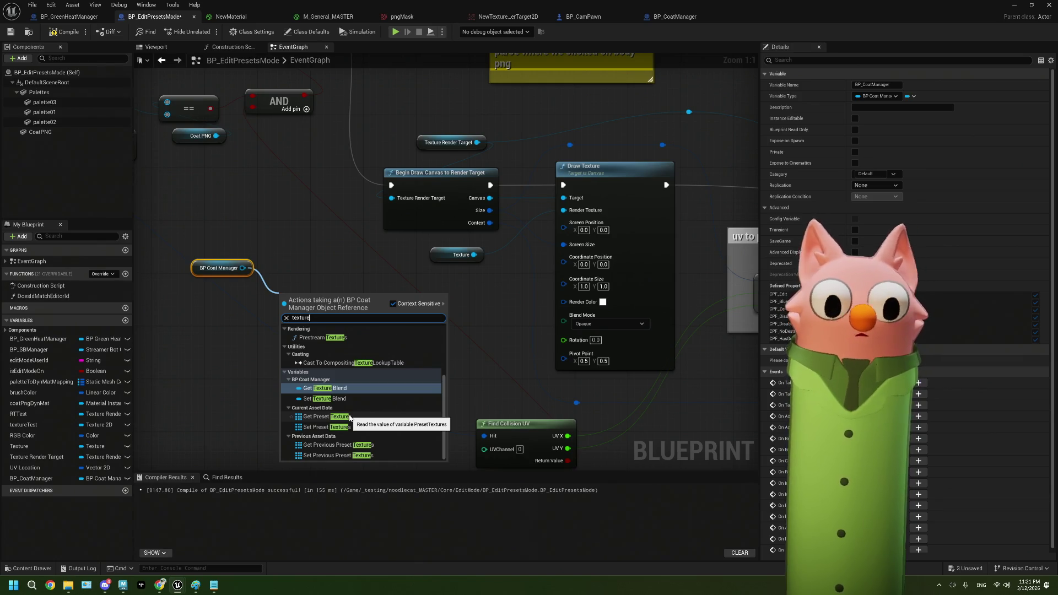
click(325, 417)
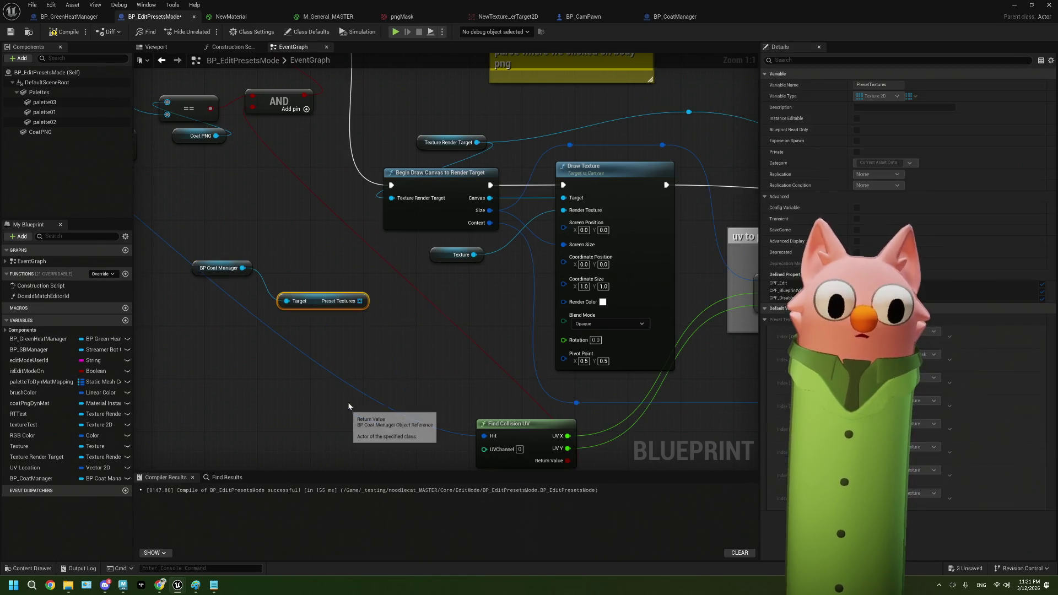
mouse_move(360, 301)
mouse_down()
mouse_move(438, 330)
mouse_move(378, 318)
mouse_up()
text(get)
click(429, 374)
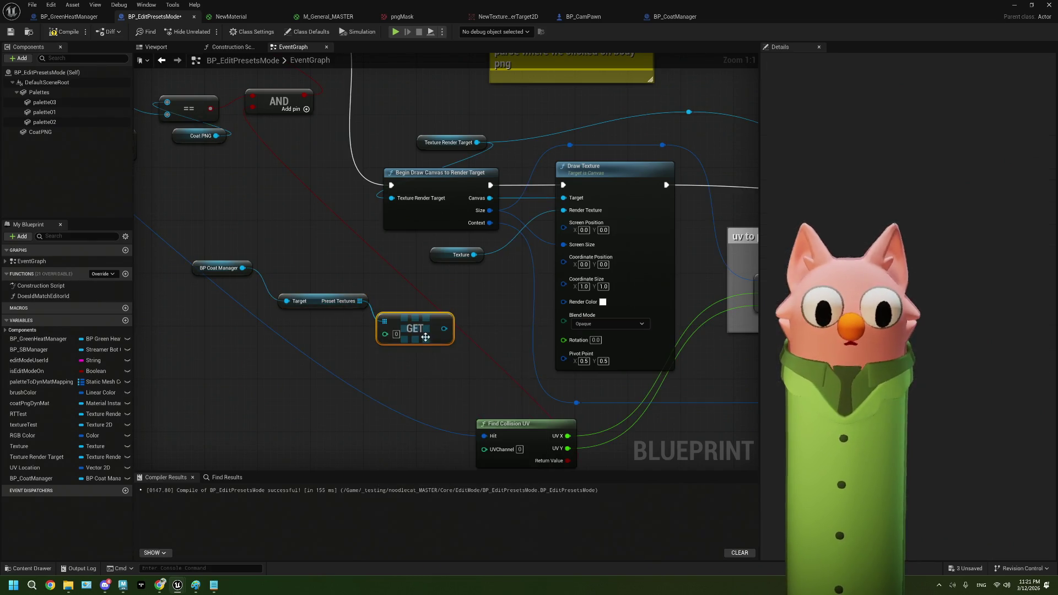
drag(444, 329, 568, 212)
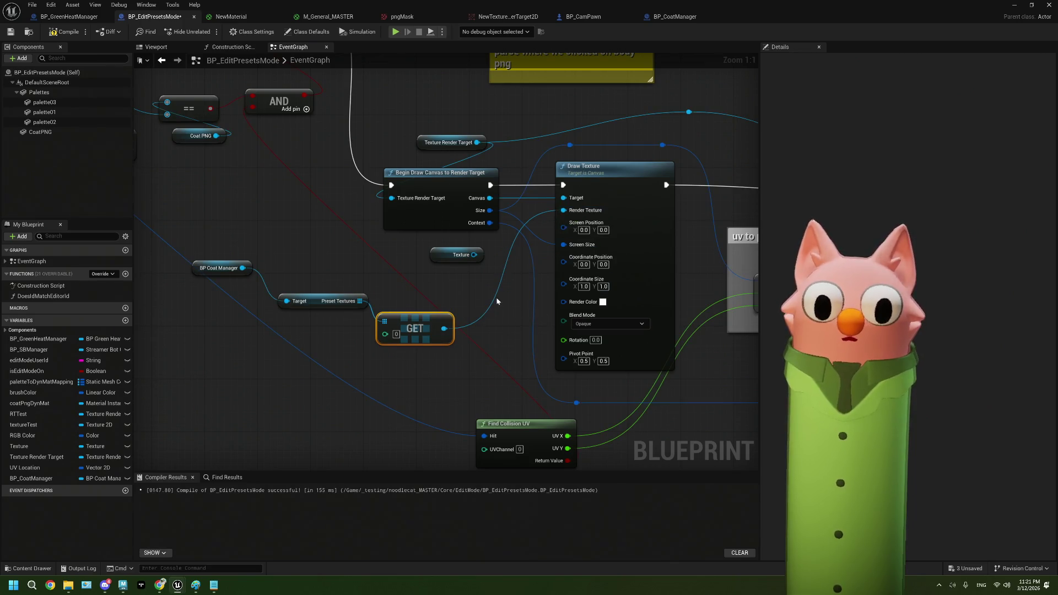
scroll(461, 306, down, 2)
scroll(534, 334, down, 1)
drag(533, 334, 416, 321)
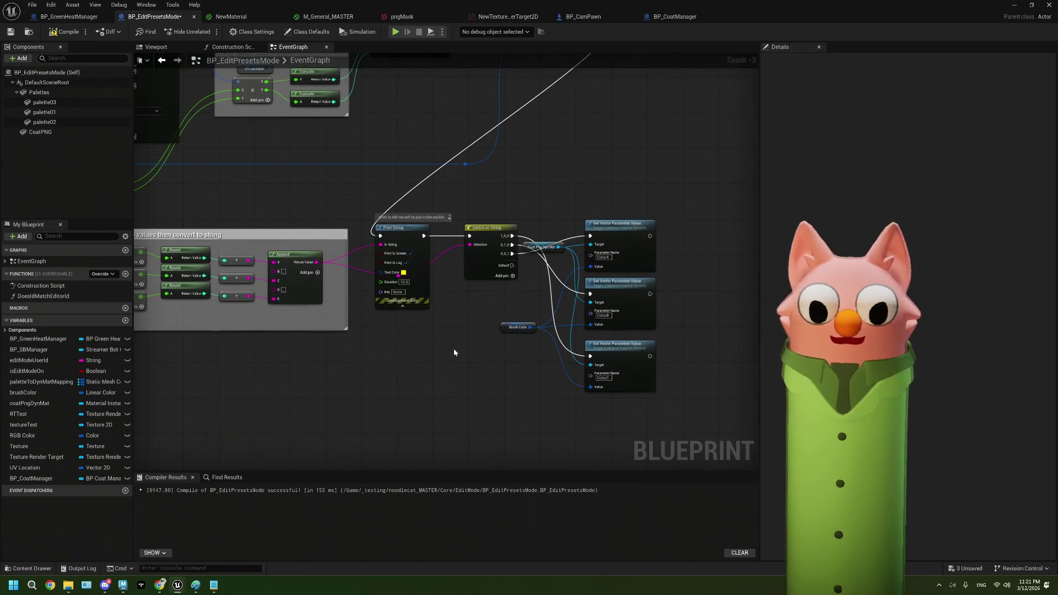
- Duplicate the three Set Vector Parameter Value nodes in the Switch on String branch, then delete the copies
drag(495, 309, 397, 270)
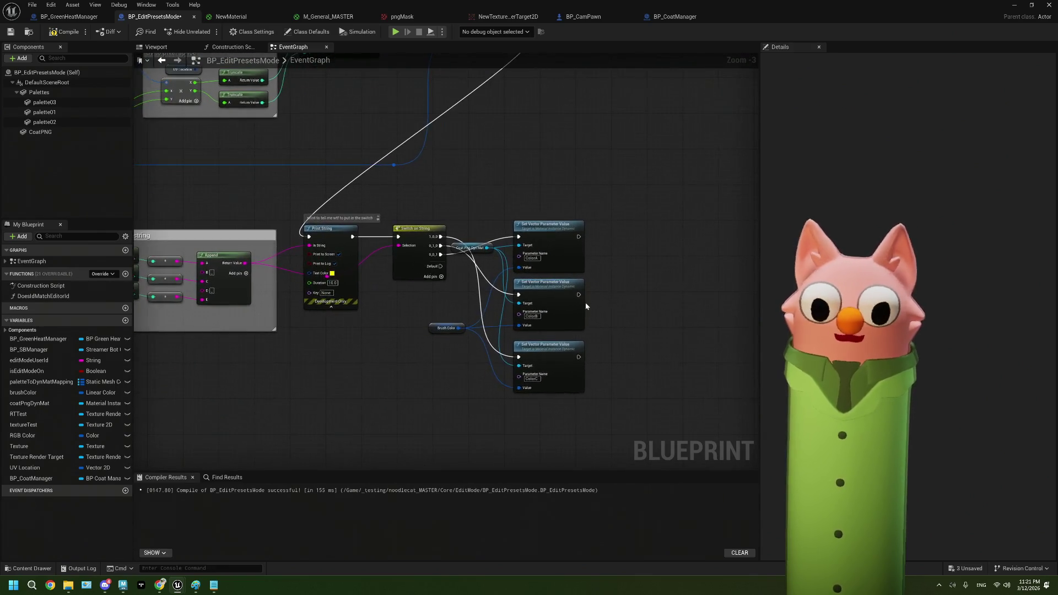
scroll(545, 300, up, 2)
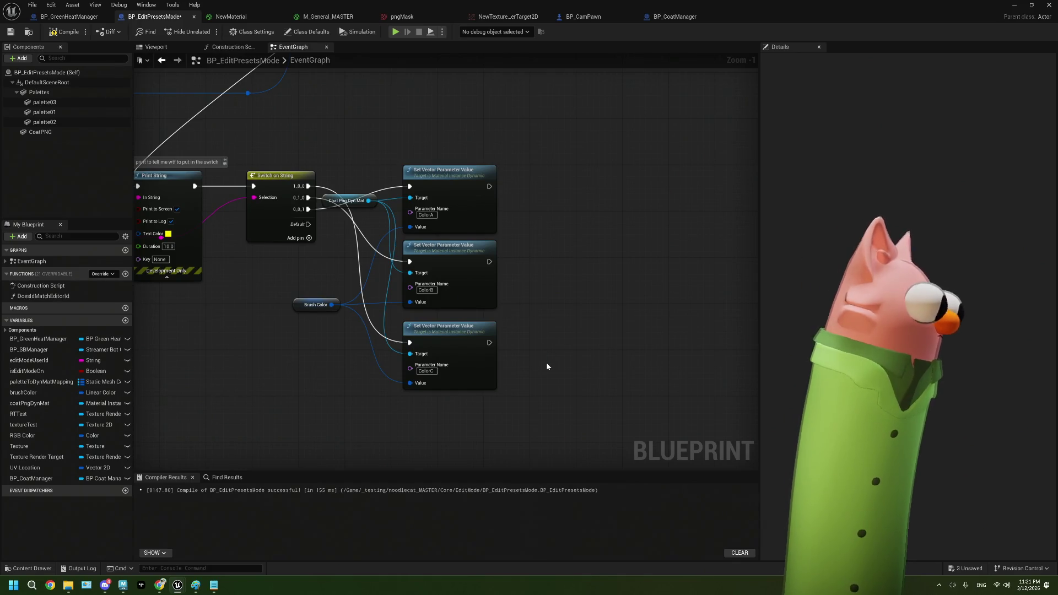
drag(422, 426, 450, 392)
drag(595, 366, 474, 128)
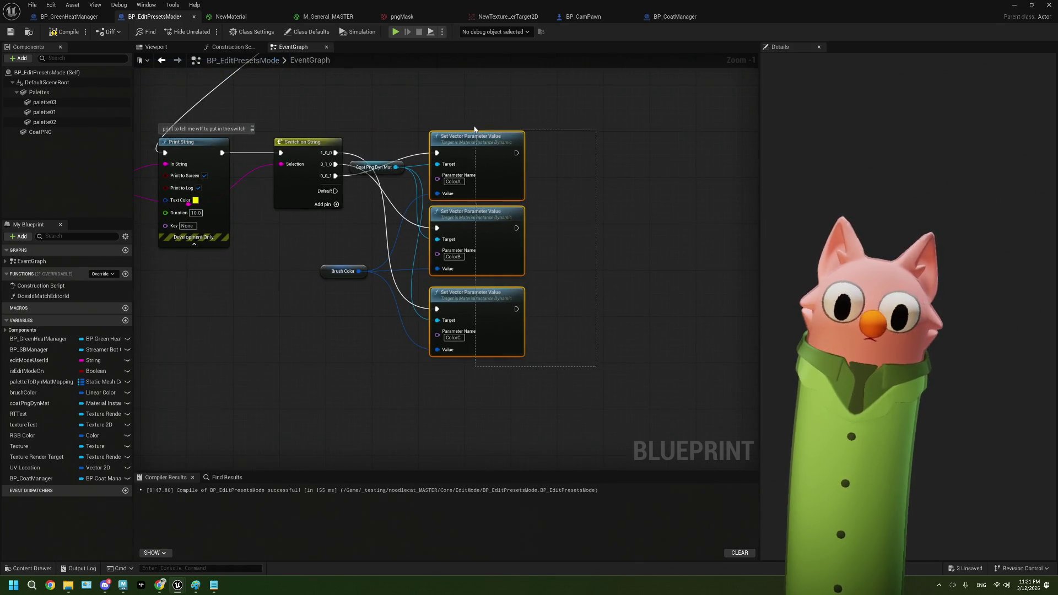
key(ctrl+c)
key(ctrl+v)
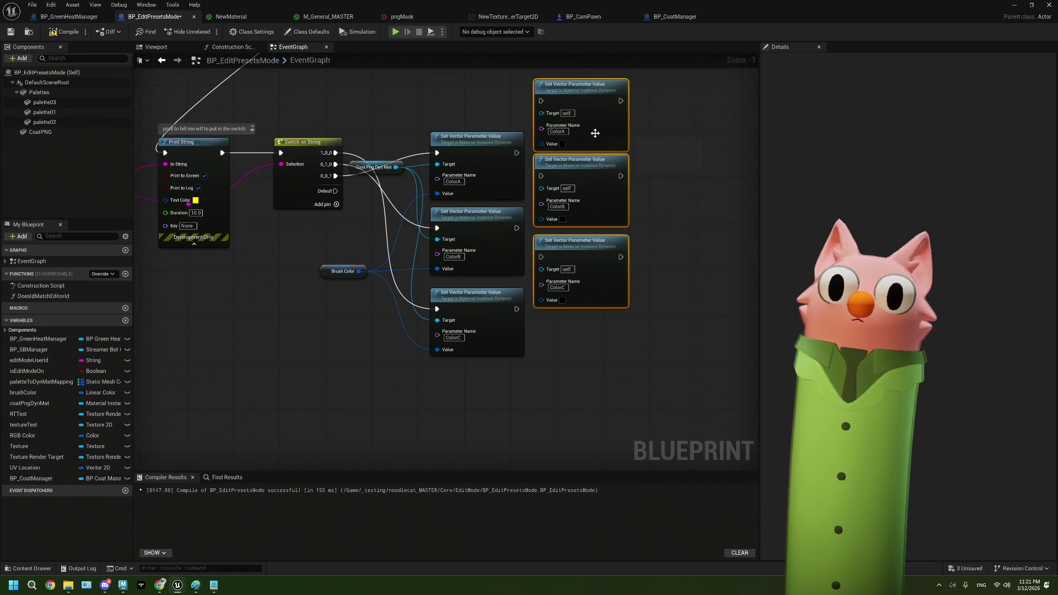
drag(597, 132, 620, 184)
scroll(542, 175, up, 1)
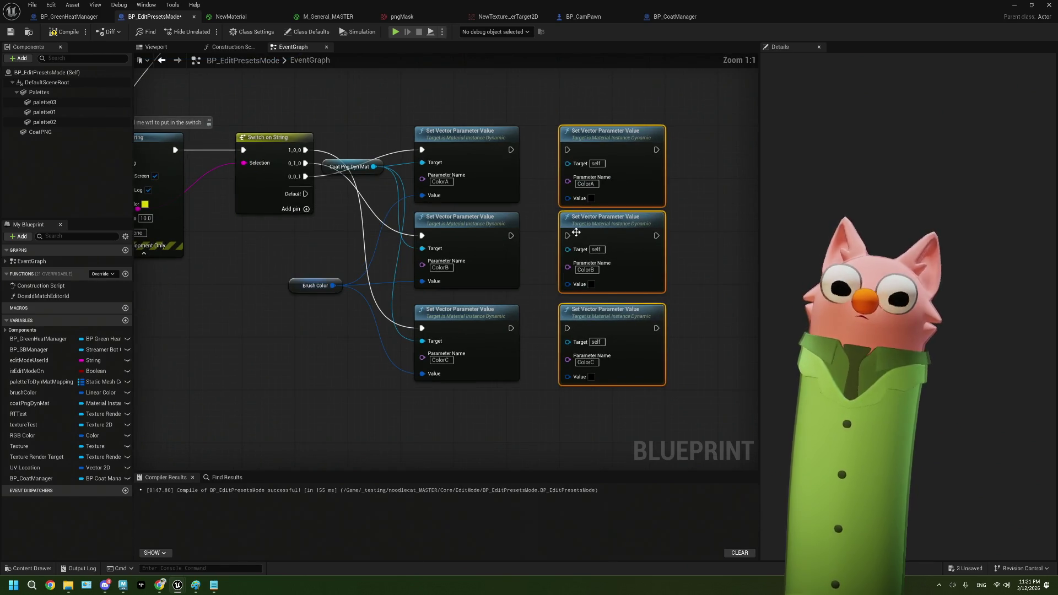
drag(607, 107, 678, 395)
key(Delete)
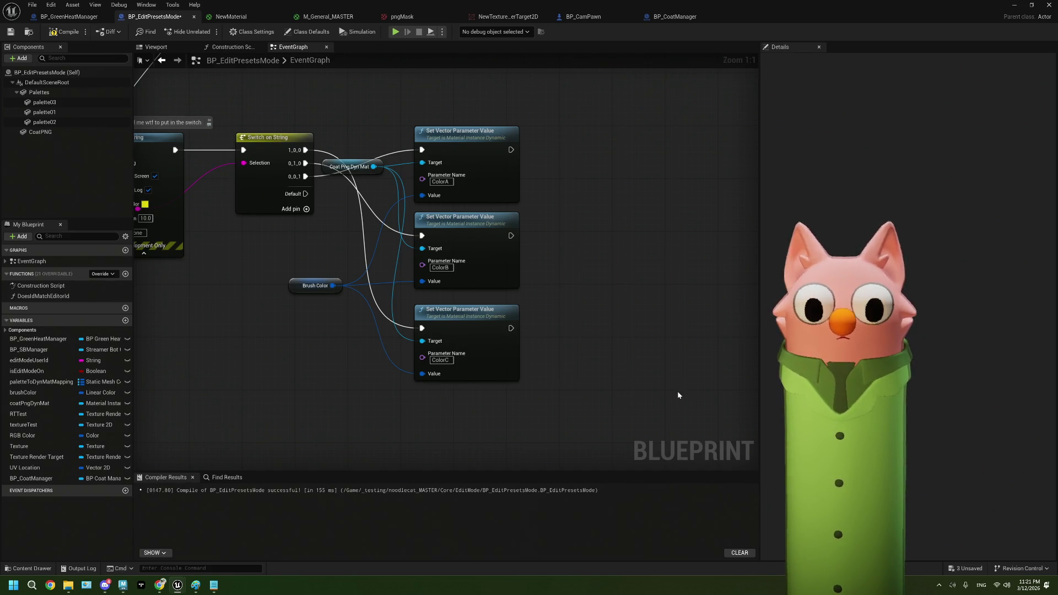
- Drag BP_CoatManager into the graph above the Set Vector nodes
scroll(525, 335, down, 2)
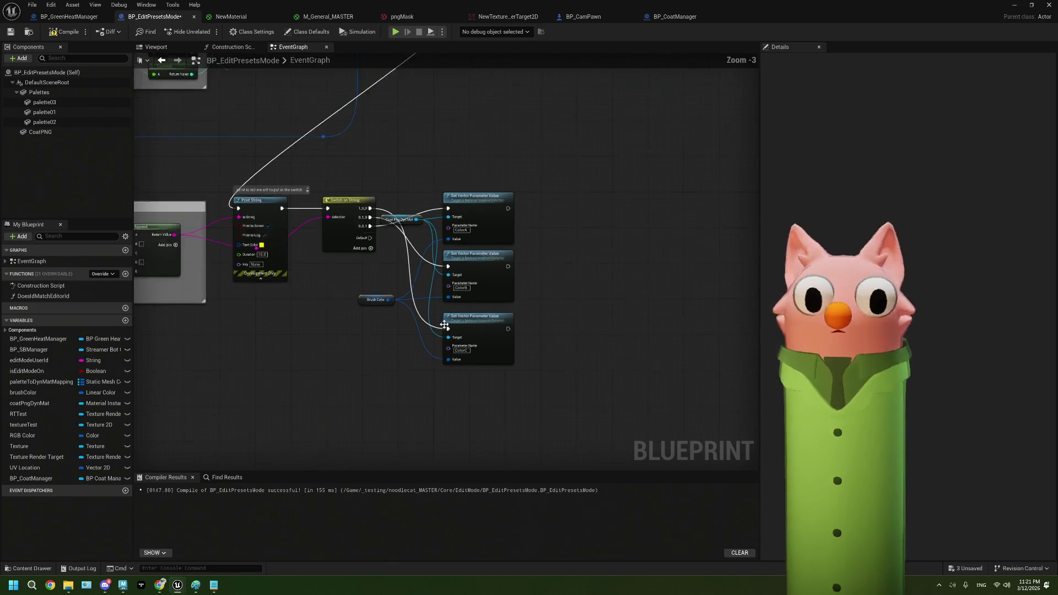
scroll(524, 330, down, 2)
scroll(531, 302, up, 3)
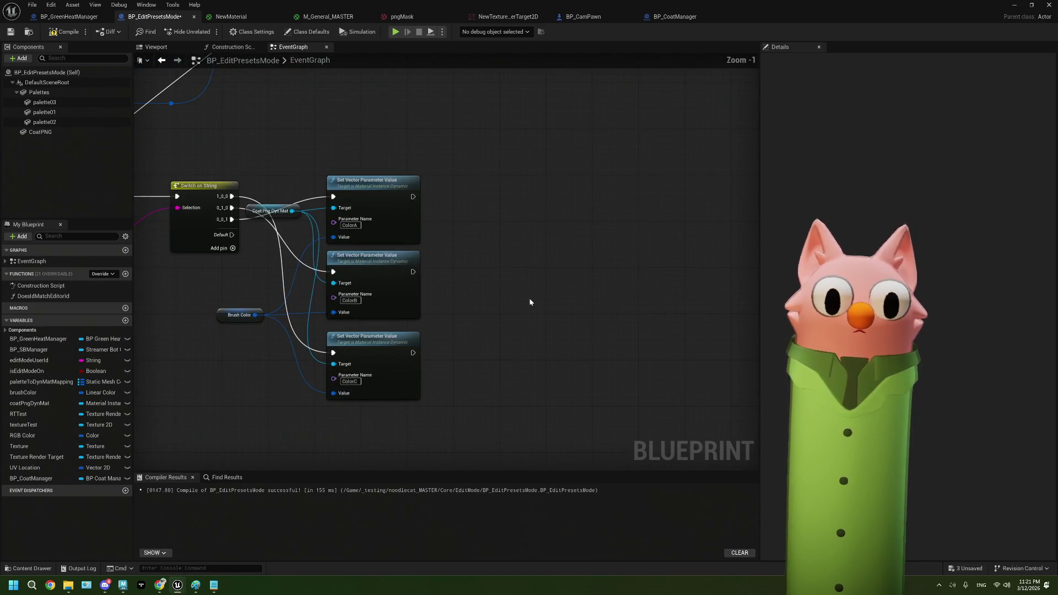
scroll(530, 302, up, 1)
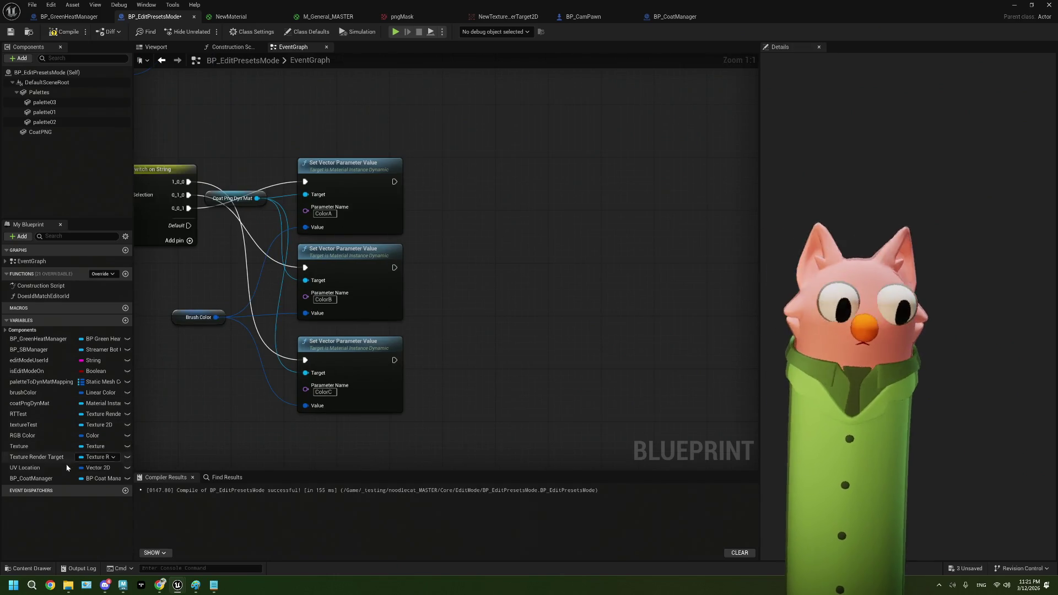
mouse_move(53, 478)
mouse_down()
mouse_move(83, 474)
mouse_move(308, 115)
mouse_move(492, 167)
mouse_up()
- Make the BP_CoatManager getter, try a Preset Color Palette getter from a 'color' search, then delete it
click(341, 133)
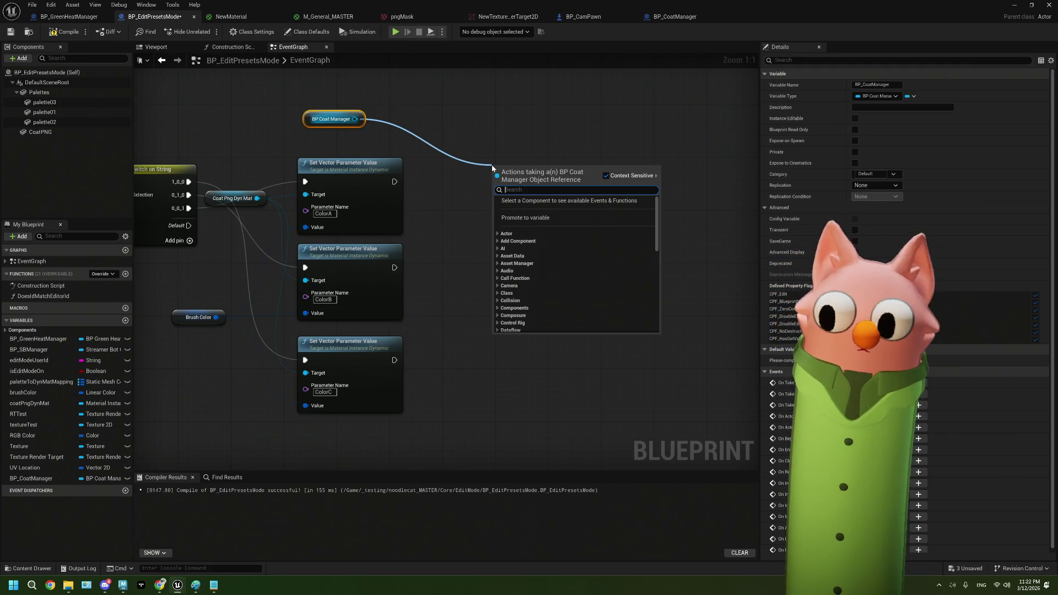
text(g)
key(BackSpace)
key(BackSpace)
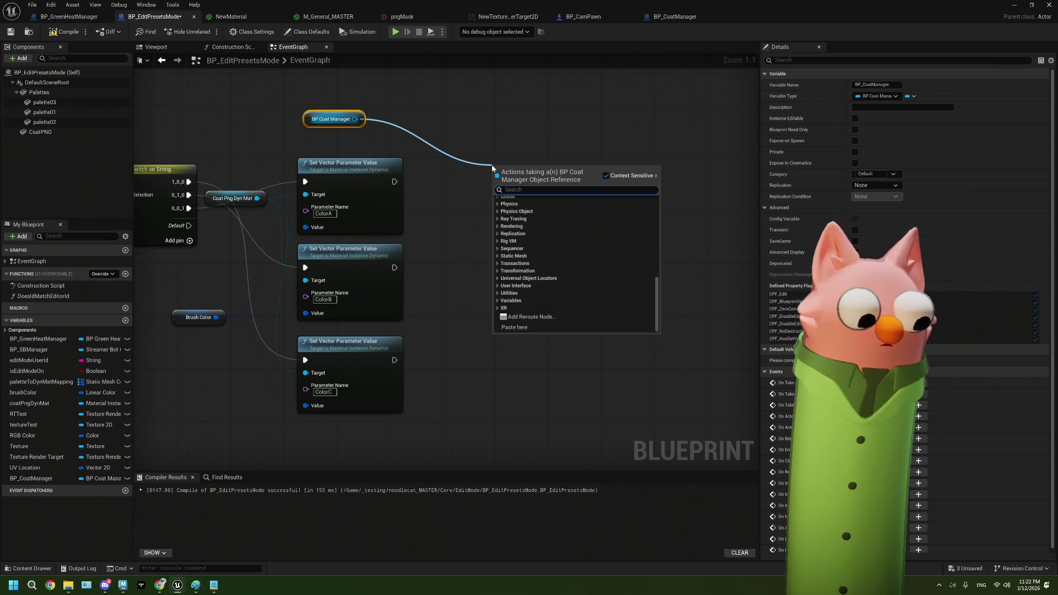
text(color)
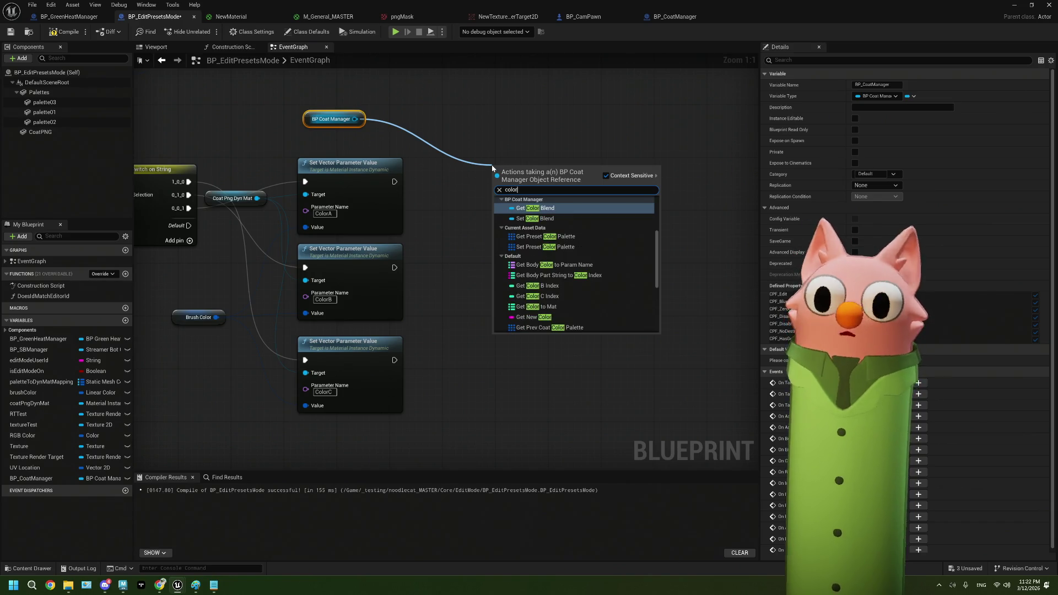
scroll(591, 215, down, 3)
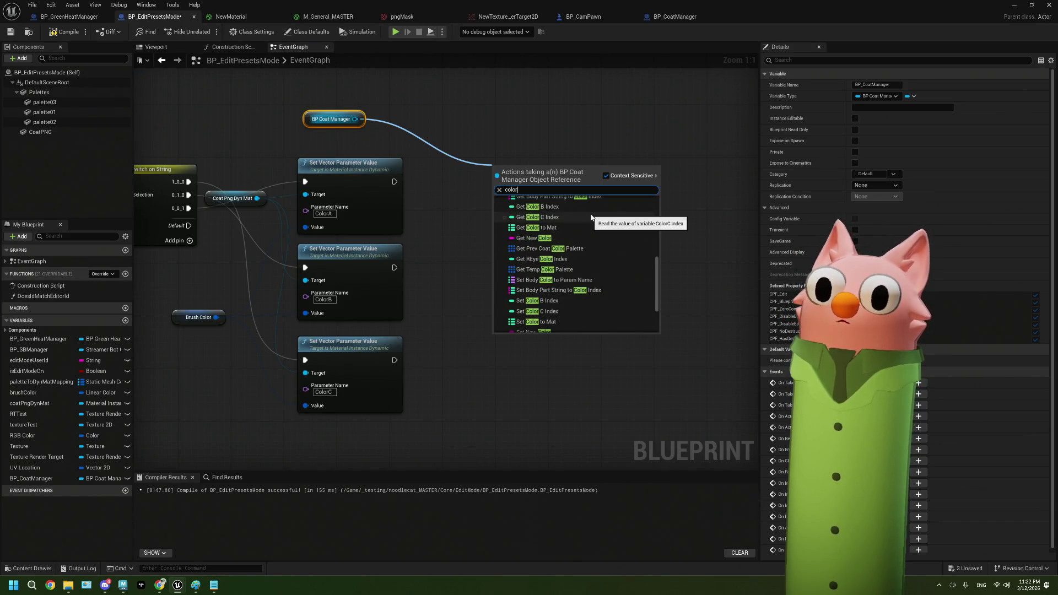
scroll(591, 216, down, 3)
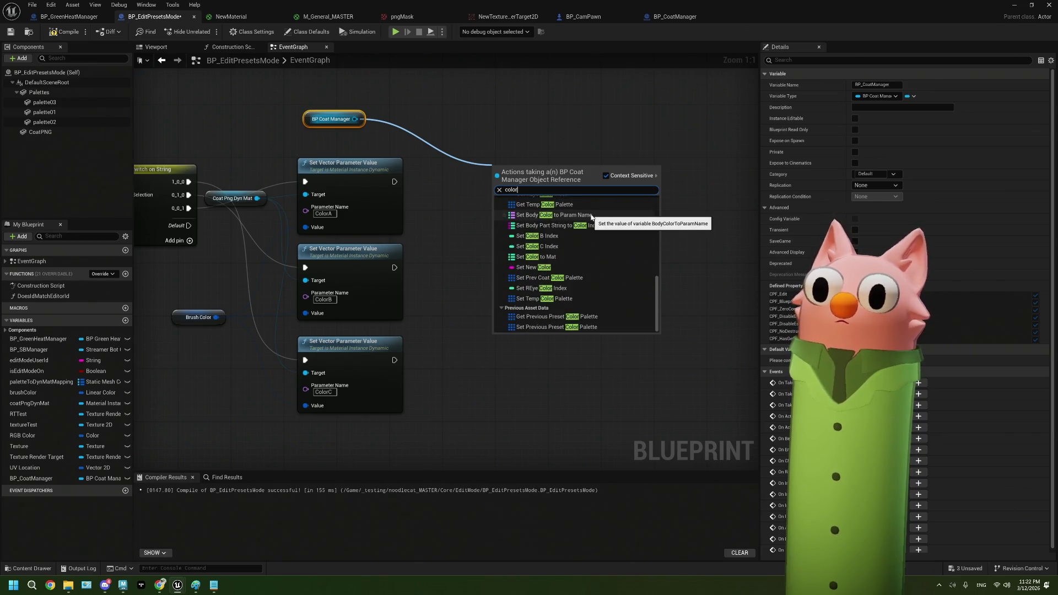
scroll(590, 214, up, 3)
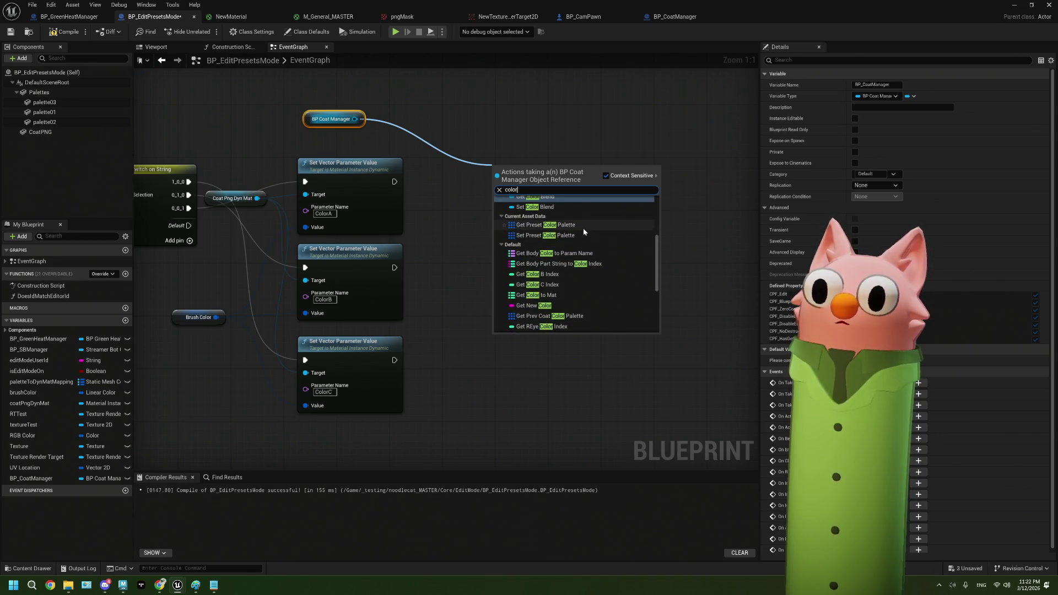
click(581, 226)
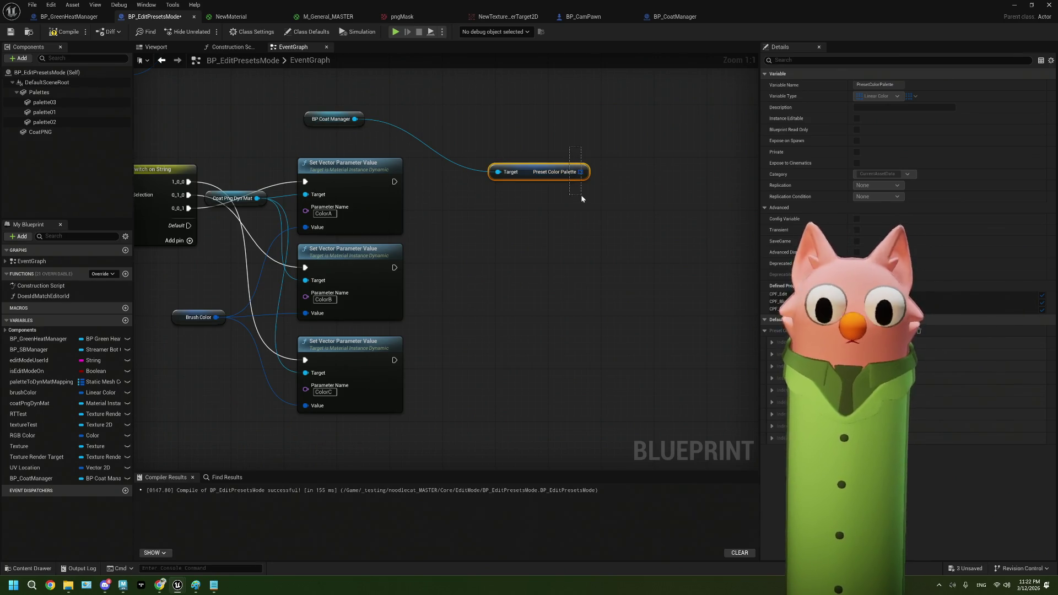
key(Delete)
- Search 'ge' actions from BP Coat Manager's pin, dismissing the list without adding a node
drag(355, 119, 446, 182)
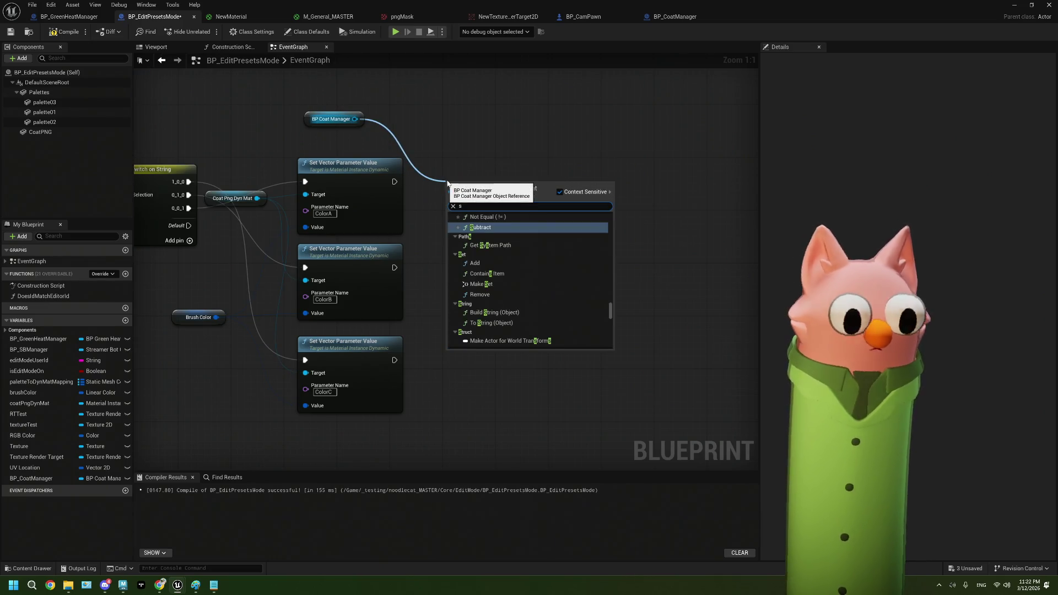
click(524, 158)
drag(355, 119, 435, 163)
text(get)
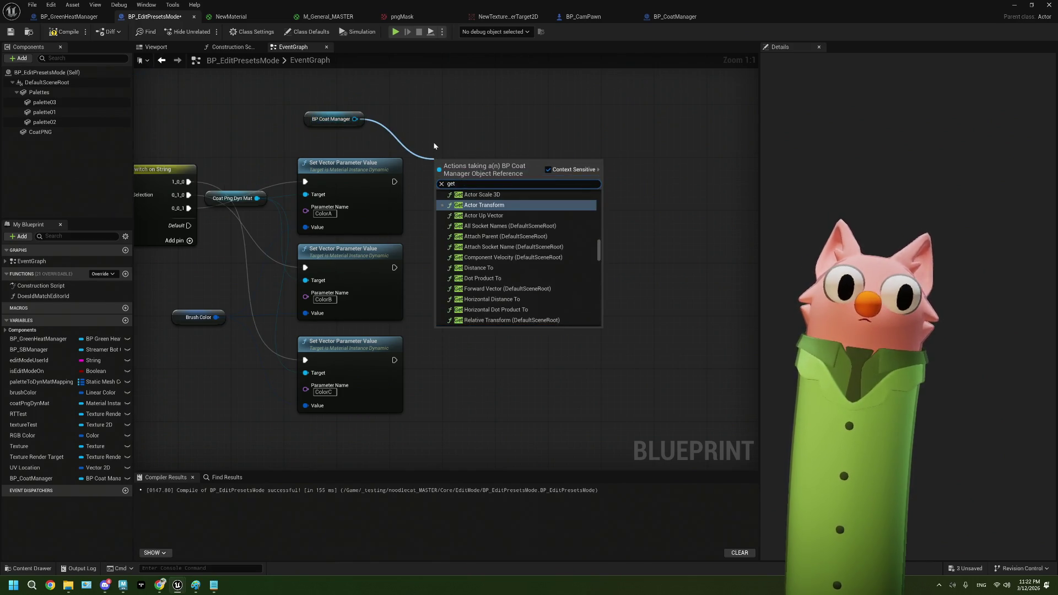
click(433, 142)
click(333, 119)
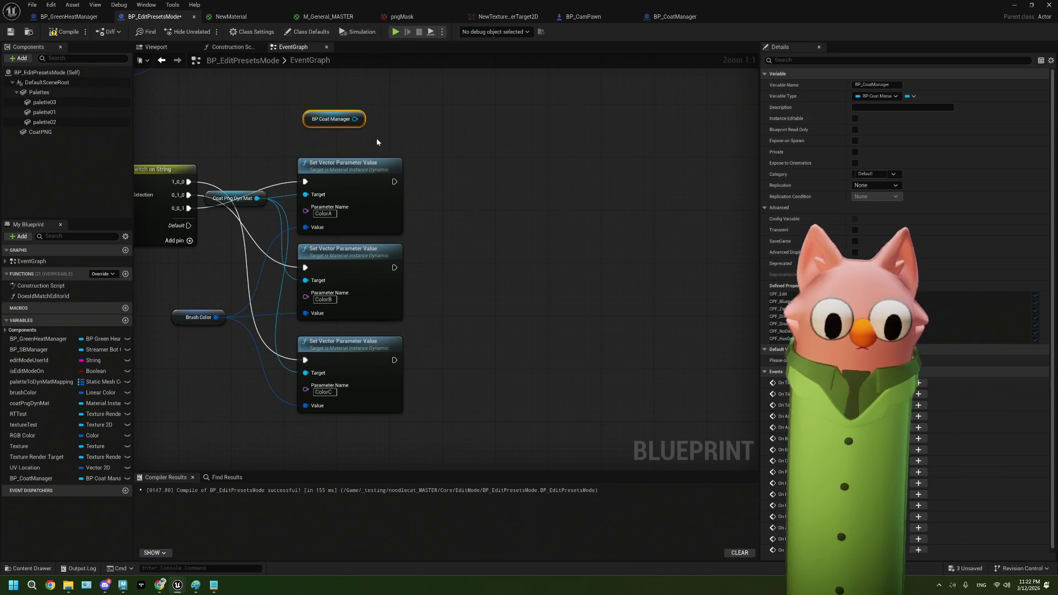
- Restore the accidentally deleted BP Coat Manager getter with undo
key(Delete)
right_click(458, 192)
click(419, 156)
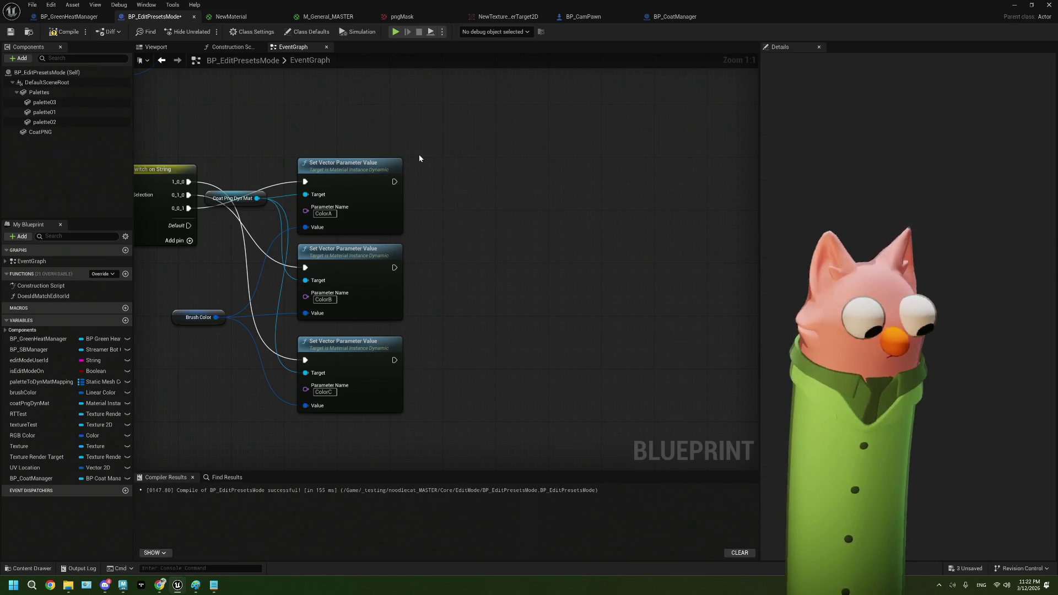
key(ctrl+z)
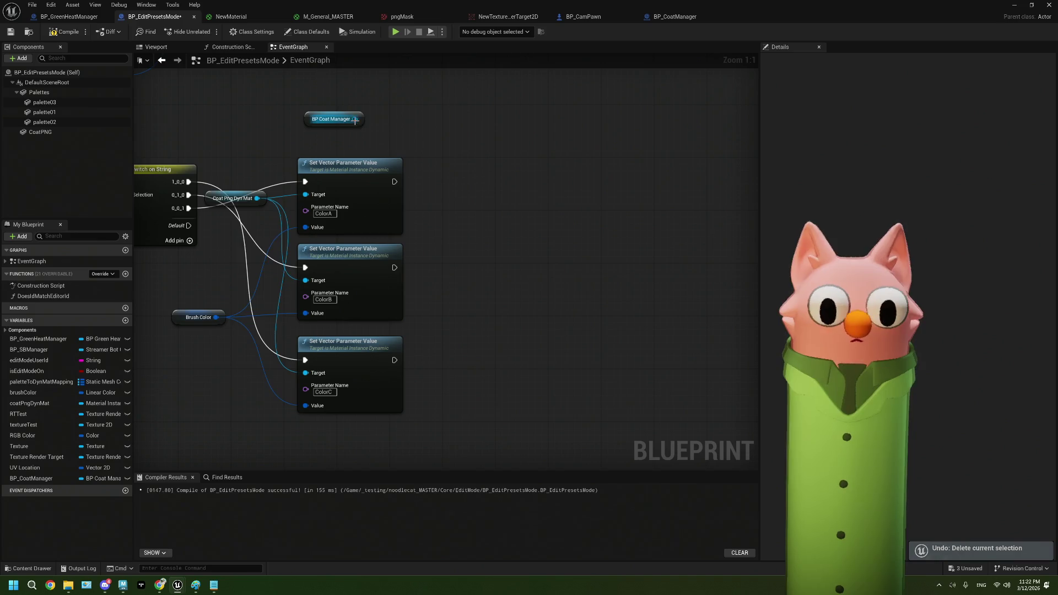
- Add Set Individual Colors on BP Coat Manager, running after the ColorA node, then view NewMaterial
drag(355, 119, 420, 159)
text(set ind)
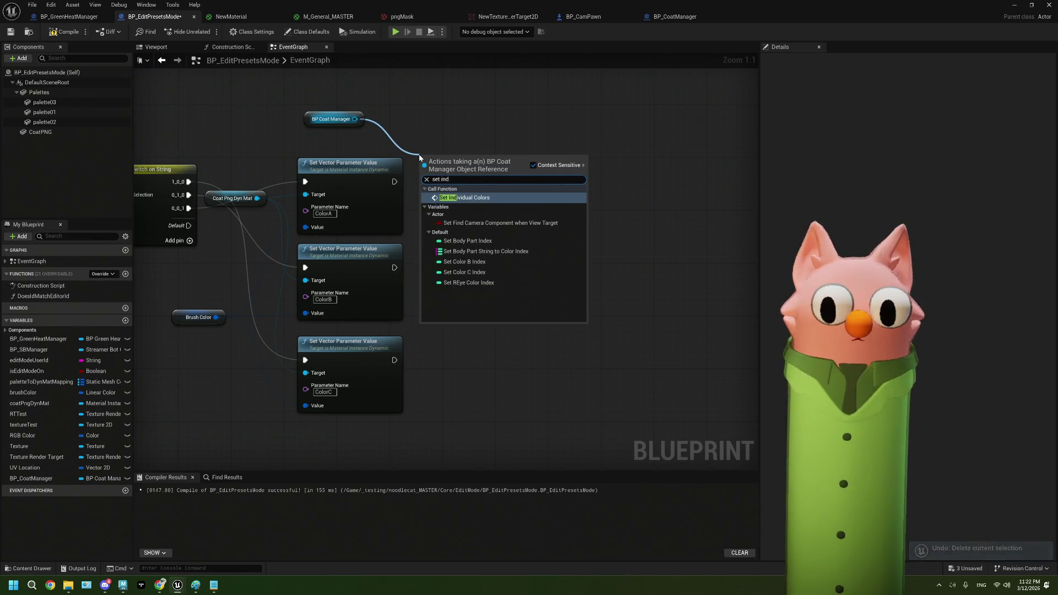
click(476, 199)
drag(394, 182, 450, 182)
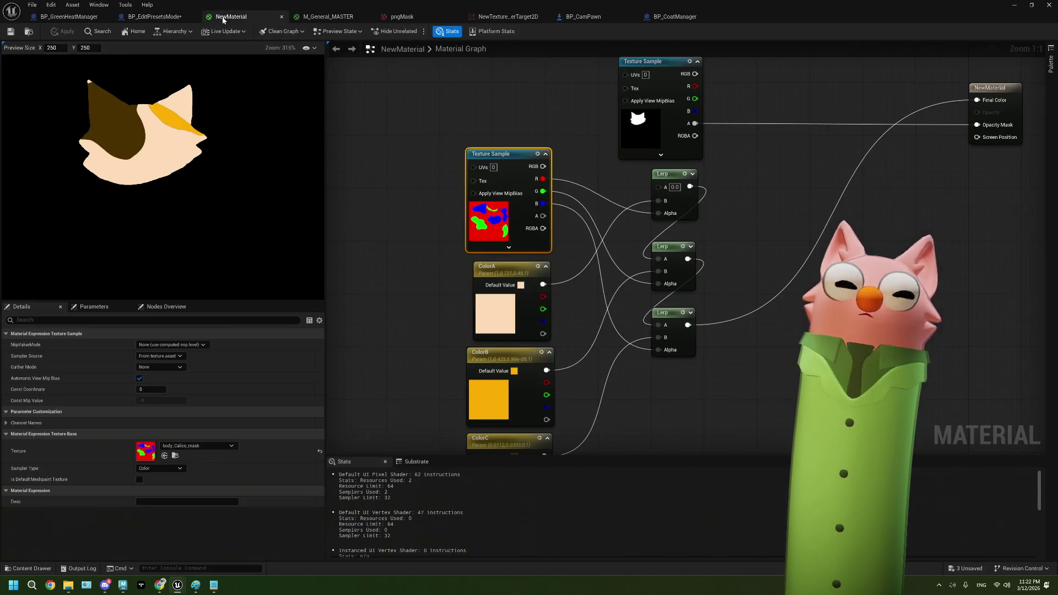
click(232, 17)
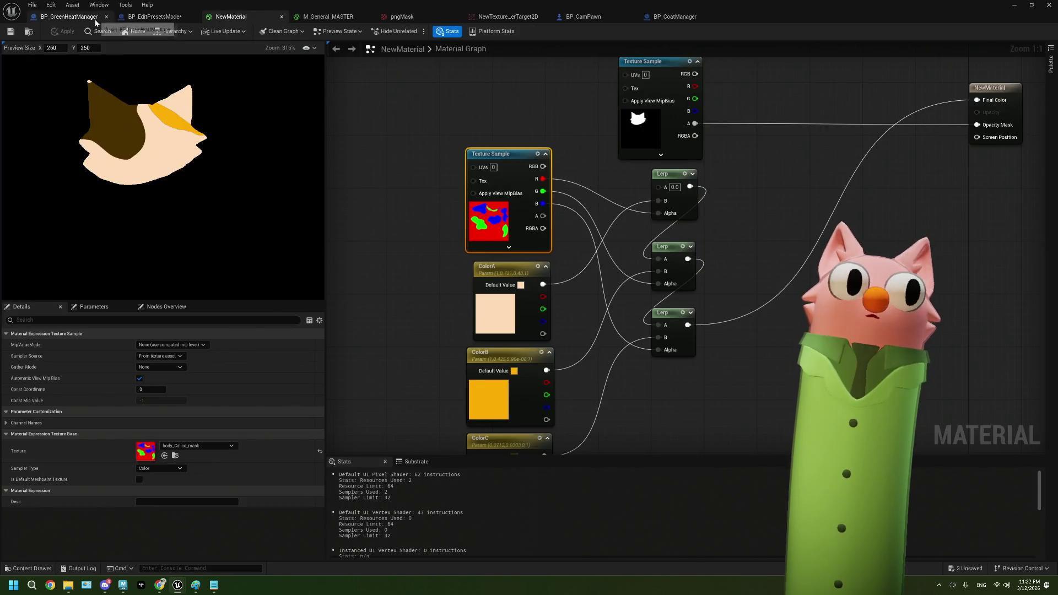
- Glance at the BP_GreenHeatManager and M_General_MASTER graphs before returning to BP_EditPresetsMode
click(96, 23)
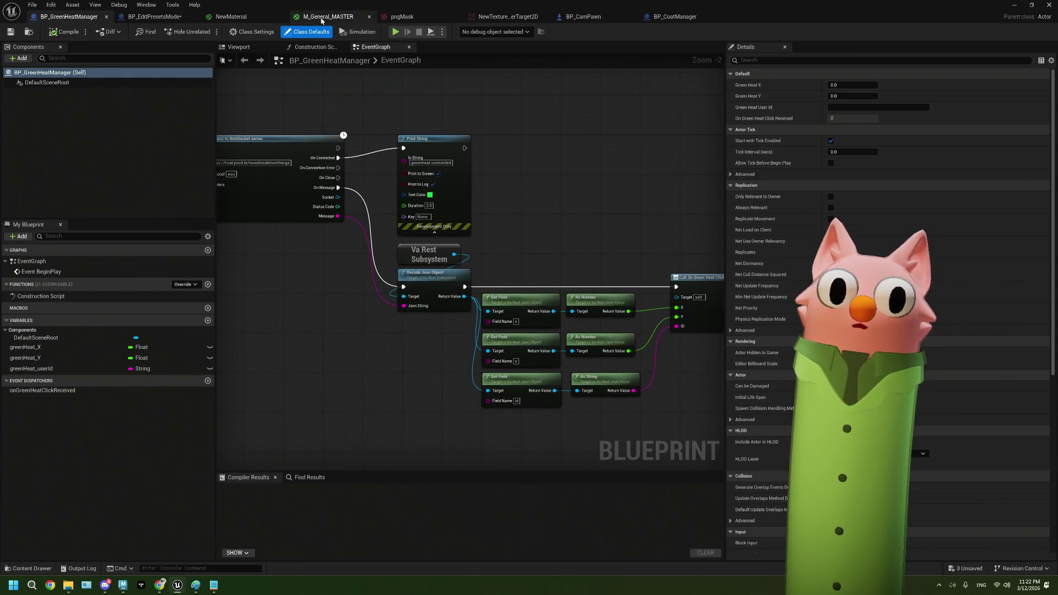
click(321, 21)
click(162, 22)
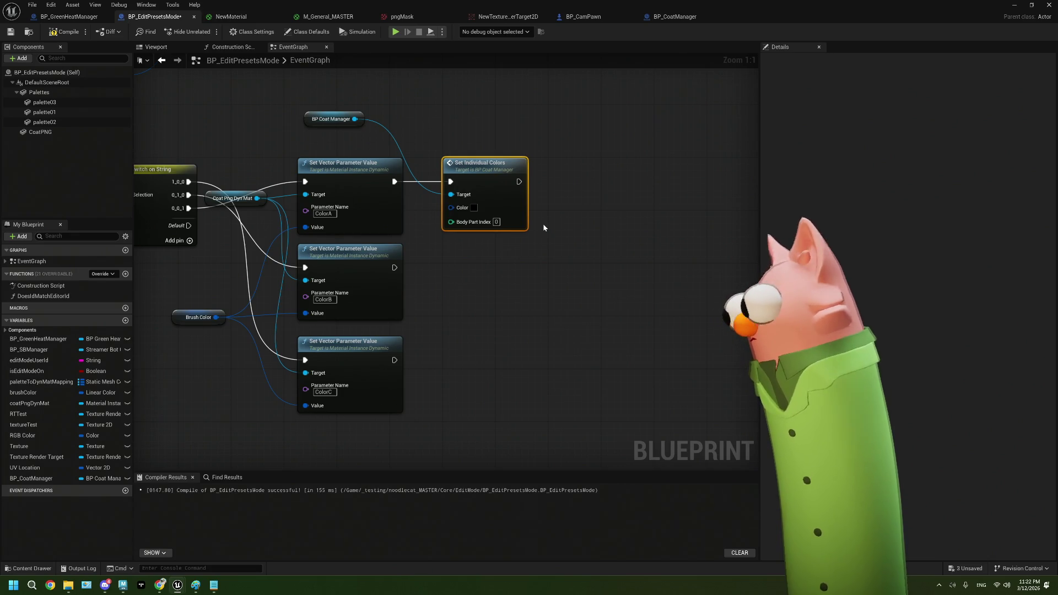
scroll(544, 227, down, 2)
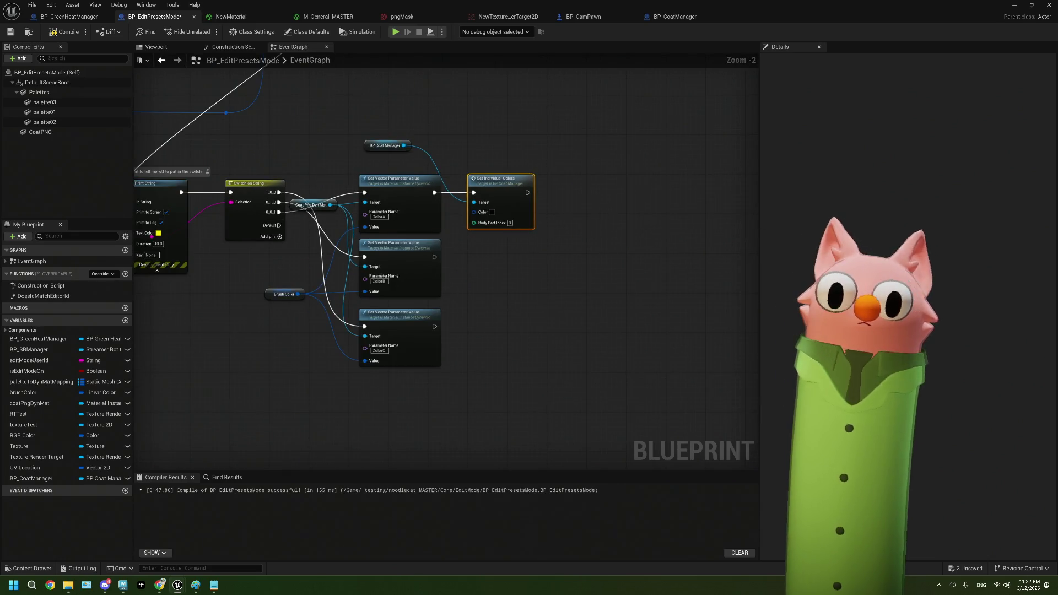
- Inspect BP_CoatManager's Body Part String to Color Index variable, then return to BP_EditPresetsMode
click(683, 18)
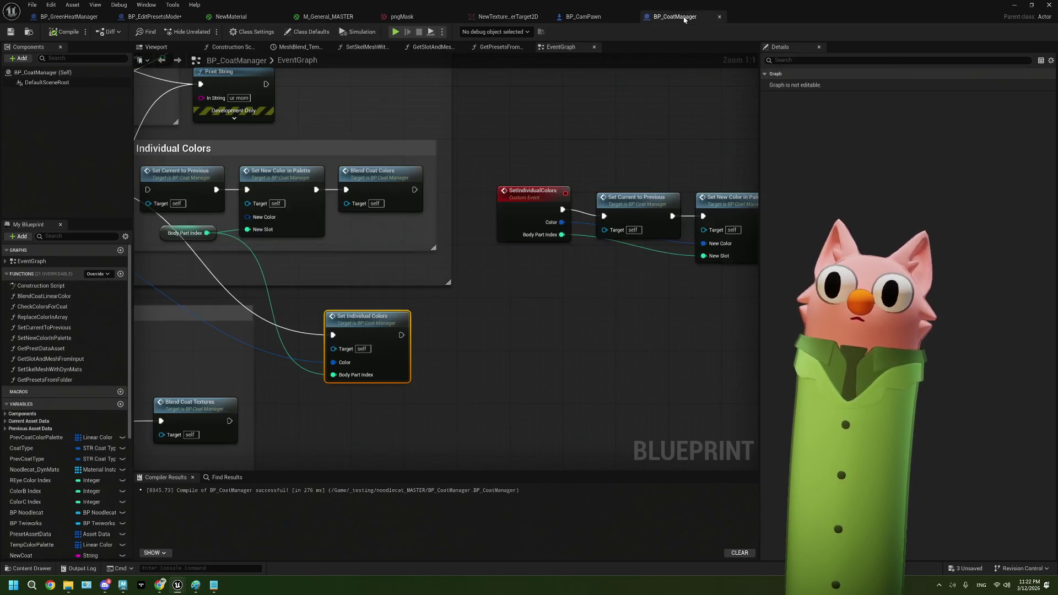
scroll(445, 268, down, 2)
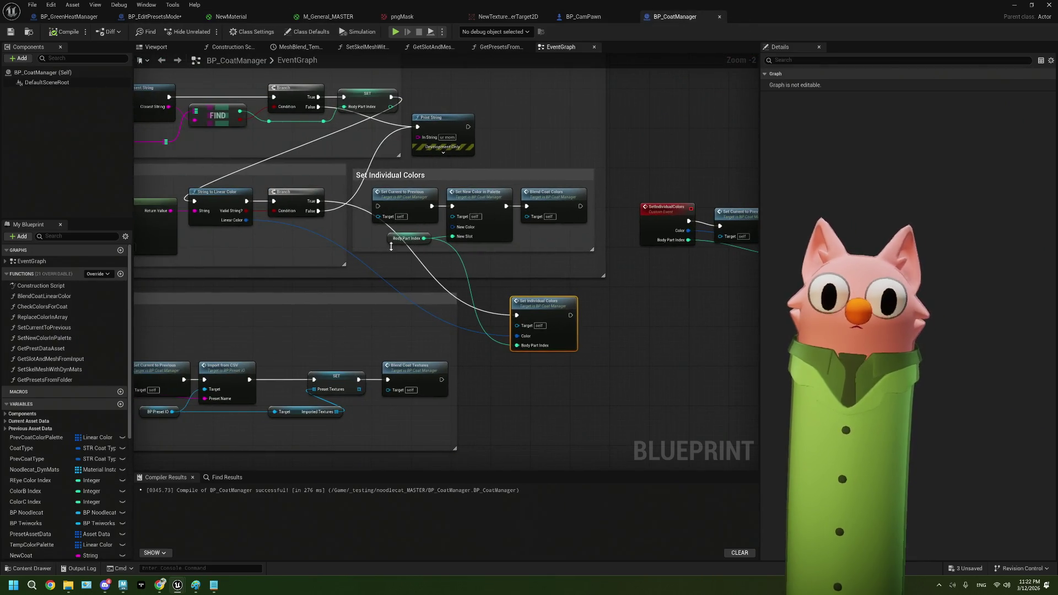
scroll(391, 247, up, 2)
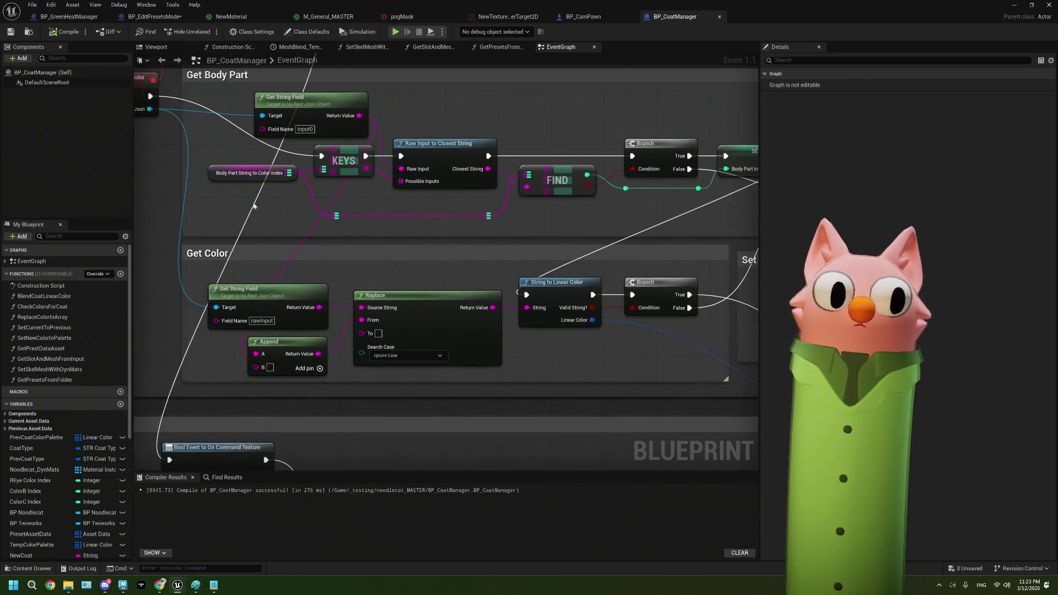
click(212, 173)
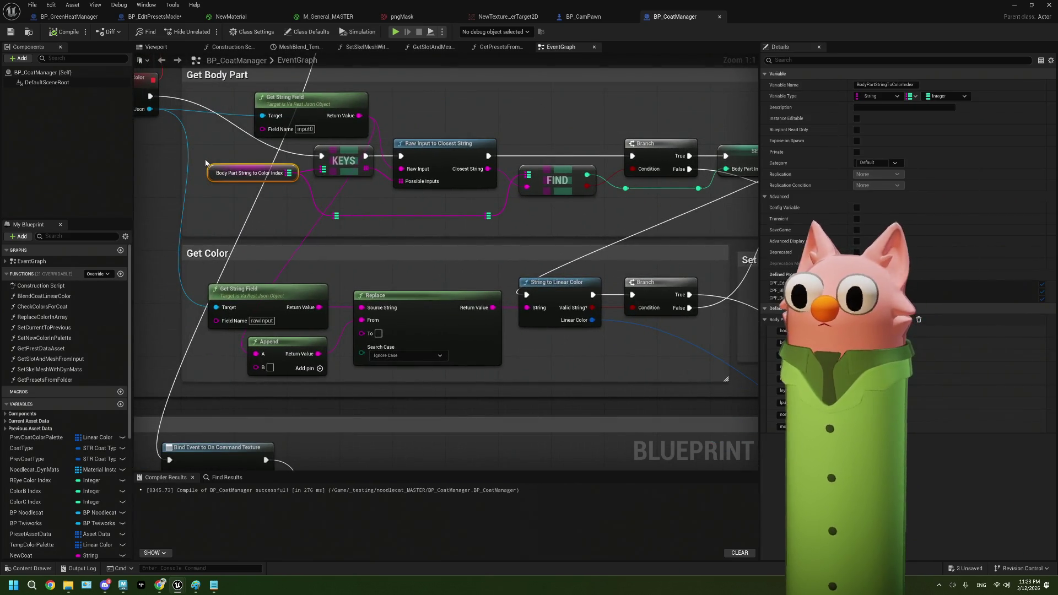
click(69, 17)
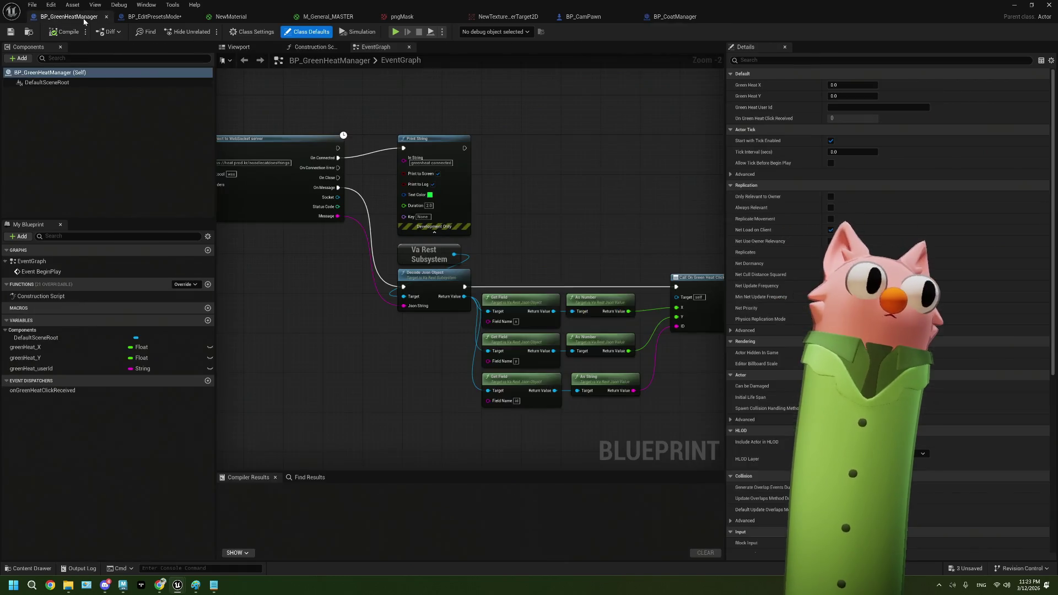
click(154, 17)
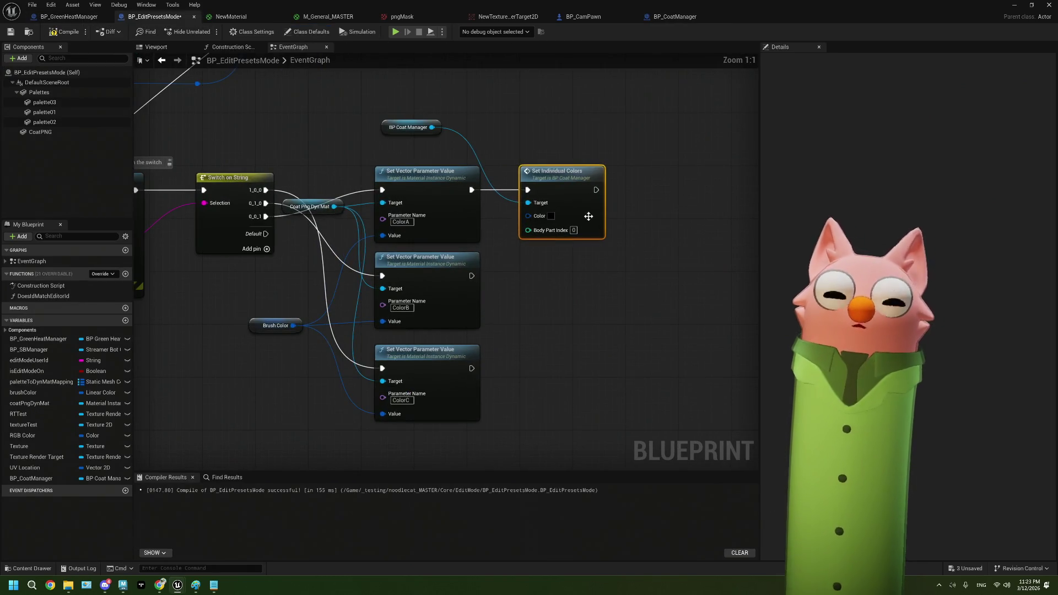
- Feed Brush Color into Set Individual Colors and paste two copies beside ColorB and ColorC
mouse_move(327, 323)
mouse_down()
mouse_move(342, 327)
mouse_move(570, 224)
mouse_move(459, 110)
mouse_up()
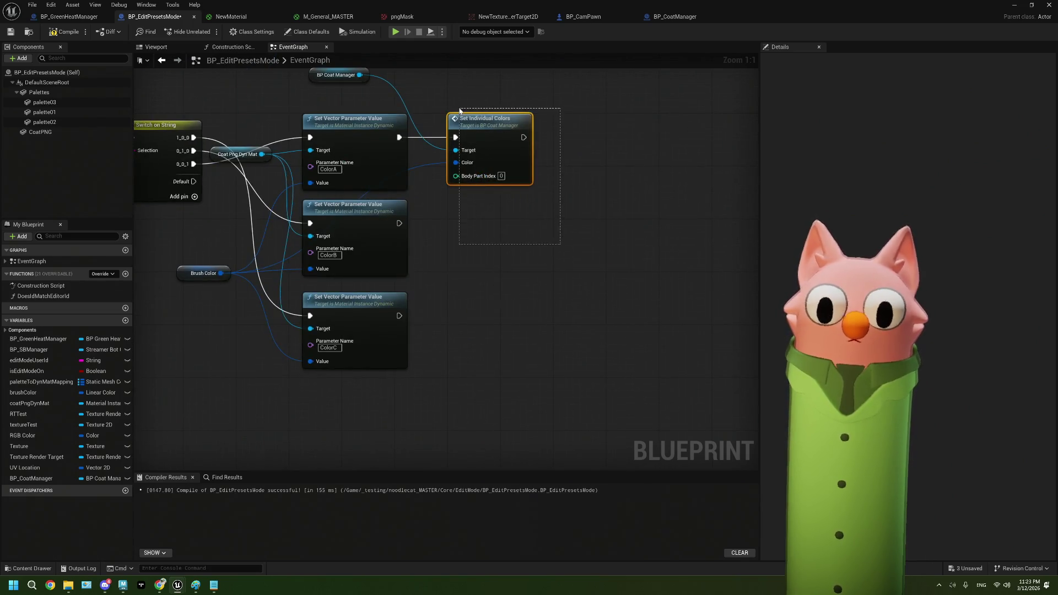
key(ctrl+c)
key(ctrl+v)
drag(544, 173, 477, 218)
key(ctrl+v)
drag(525, 333, 480, 301)
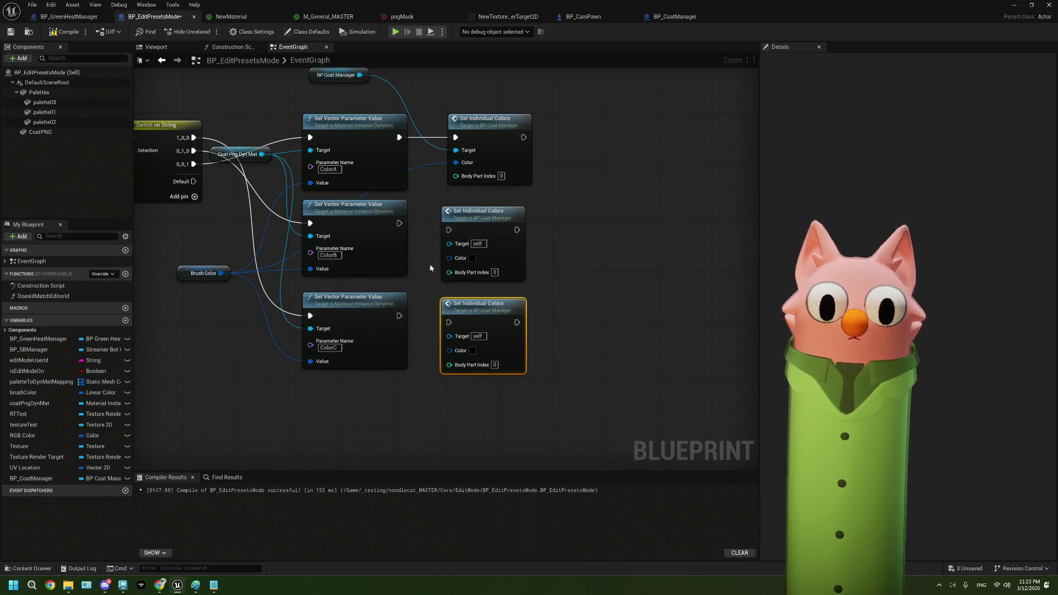
- Chain the copies after ColorB and ColorC, with Brush Color and body part indexes 1 and 2
drag(399, 223, 449, 230)
mouse_move(399, 315)
mouse_down()
mouse_move(404, 330)
mouse_move(449, 323)
mouse_up()
drag(221, 272, 449, 258)
mouse_move(225, 278)
mouse_down()
mouse_move(449, 364)
mouse_move(450, 351)
mouse_up()
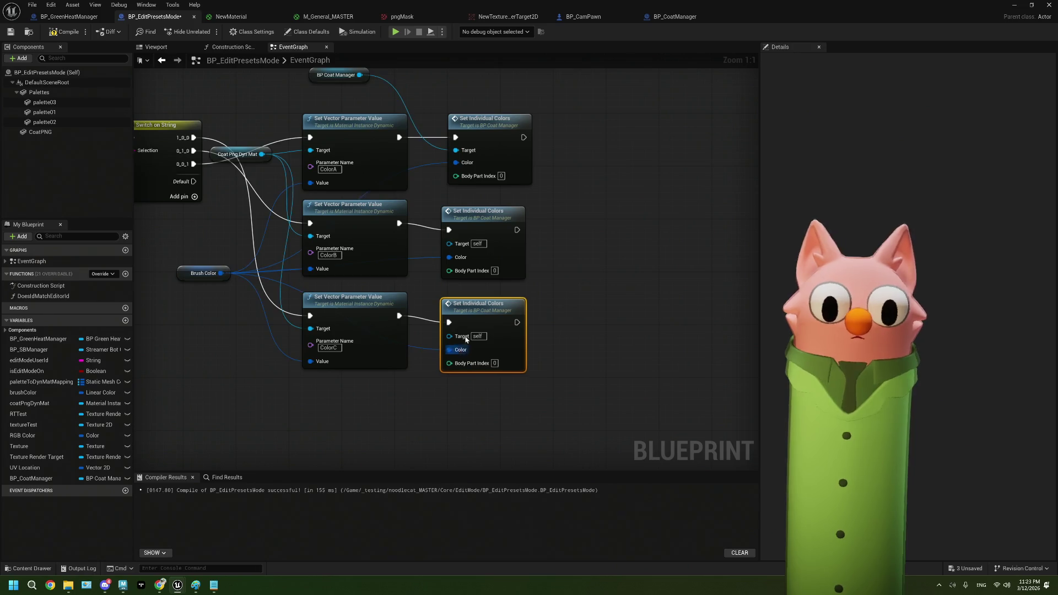
click(495, 271)
text(1)
click(494, 363)
text(2)
- Connect BP Coat Manager to both copies' Target pins and recompile the blueprint successfully
click(55, 32)
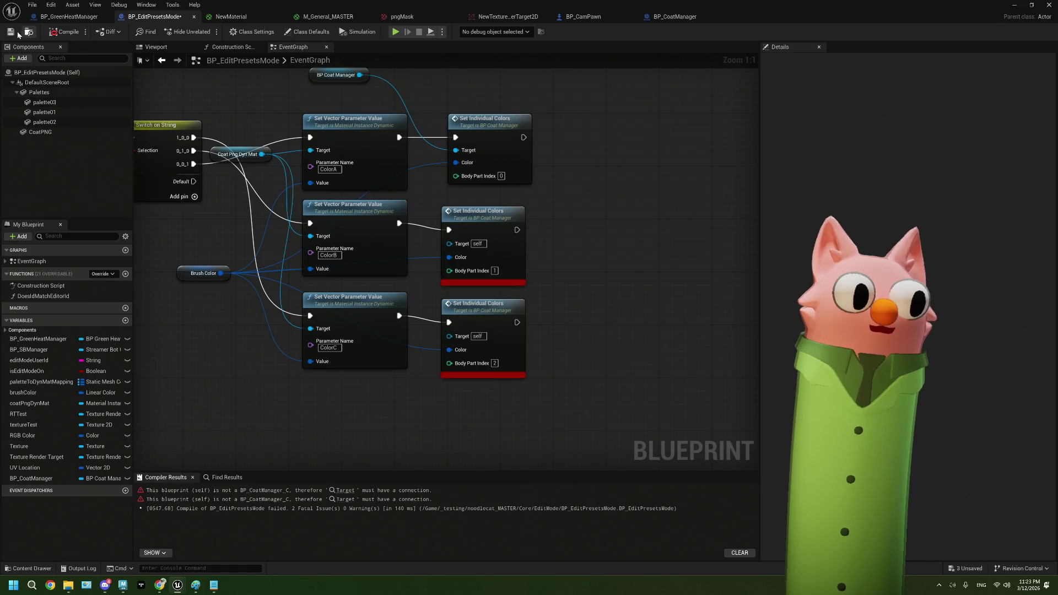
drag(359, 78, 449, 243)
drag(358, 81, 449, 335)
click(56, 33)
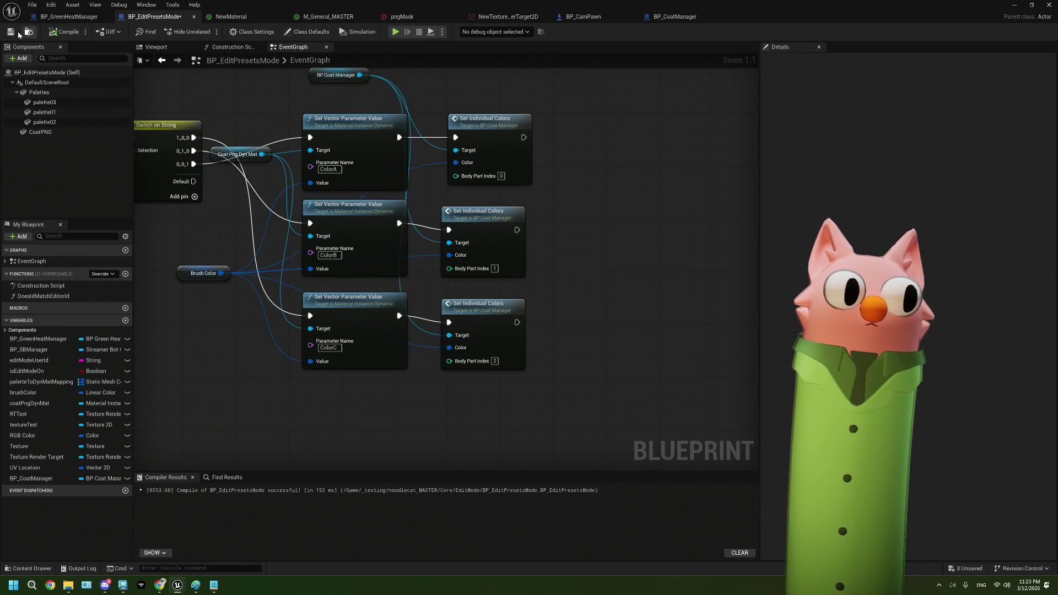
click(1015, 8)
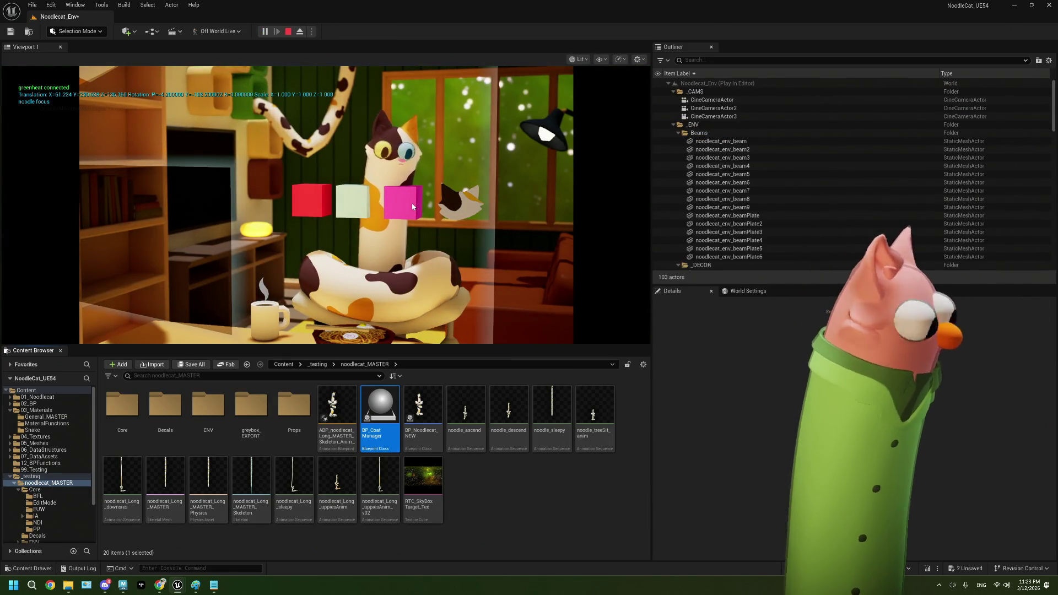
- In fullscreen play, recolour the noodle cat red with the colour cube, then pink
click(412, 207)
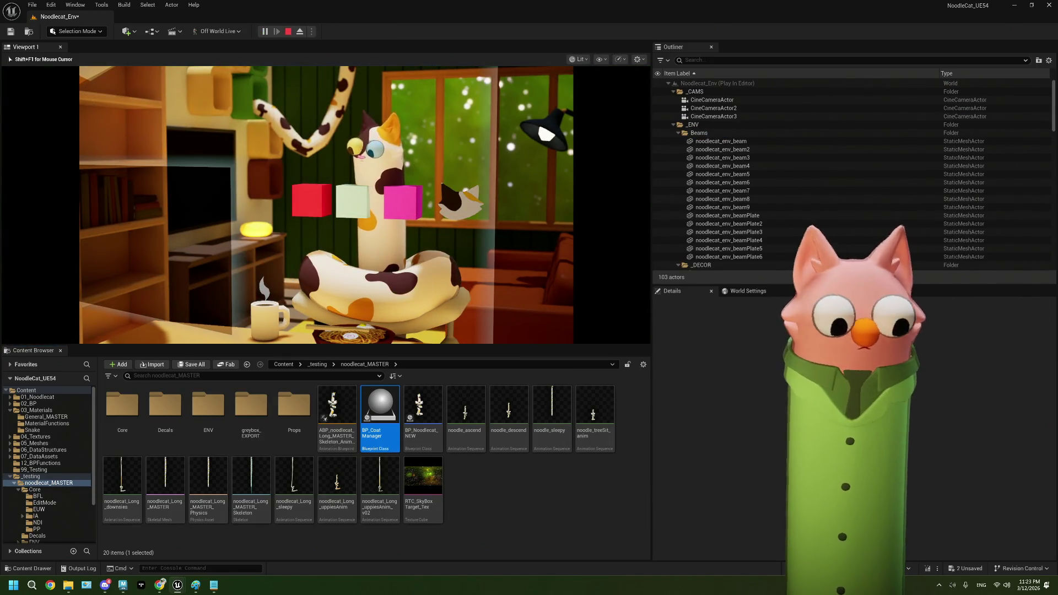
key(F11)
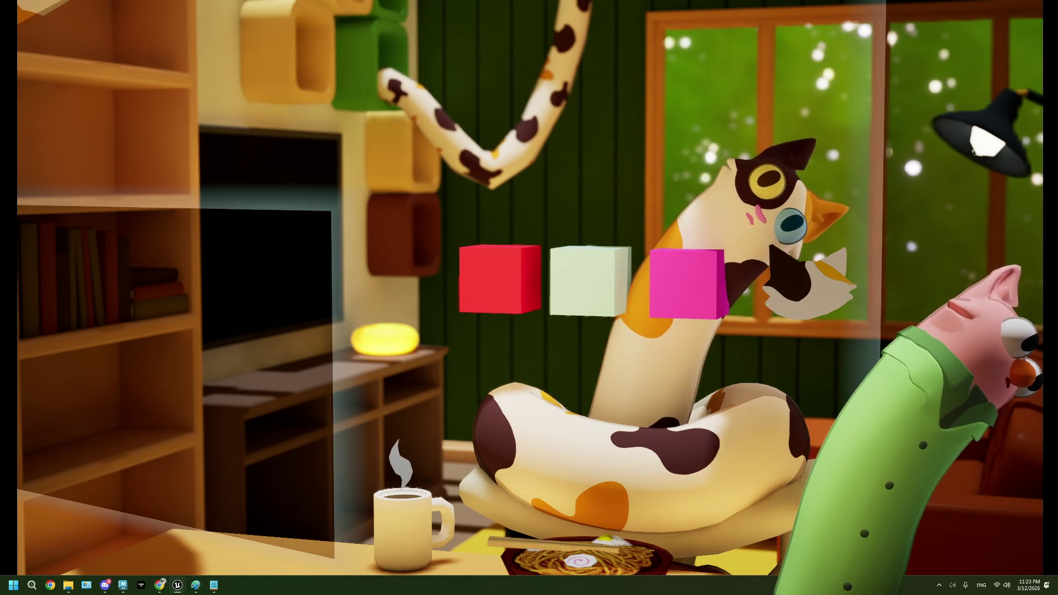
click(495, 270)
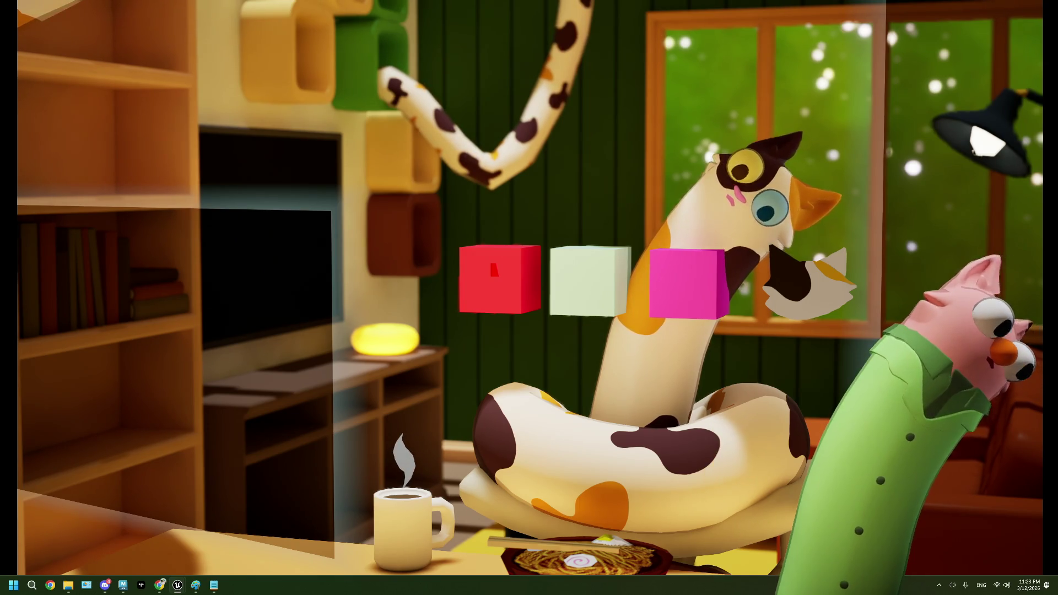
click(494, 270)
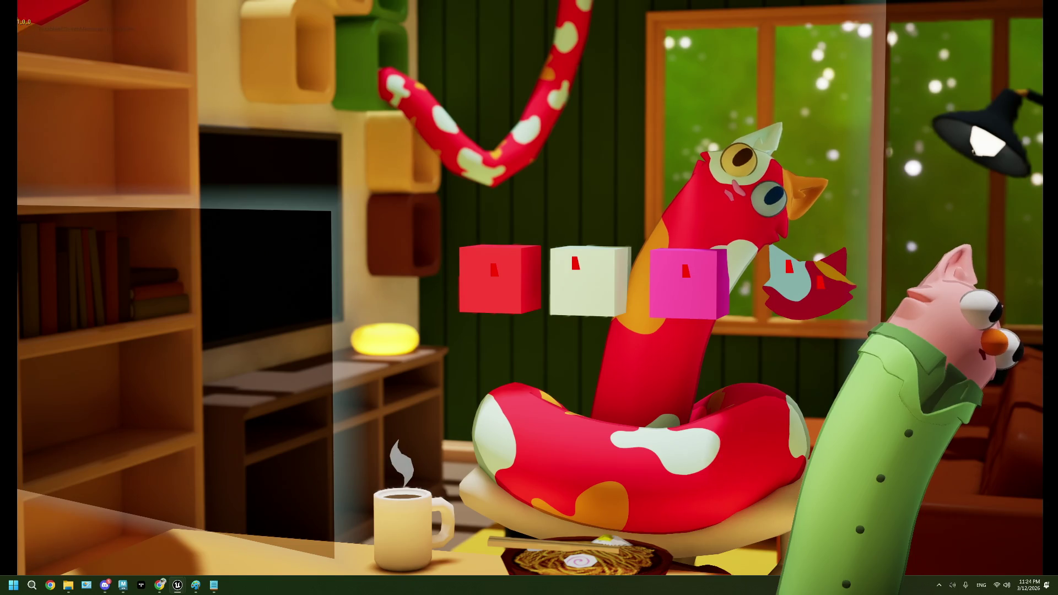
key(3)
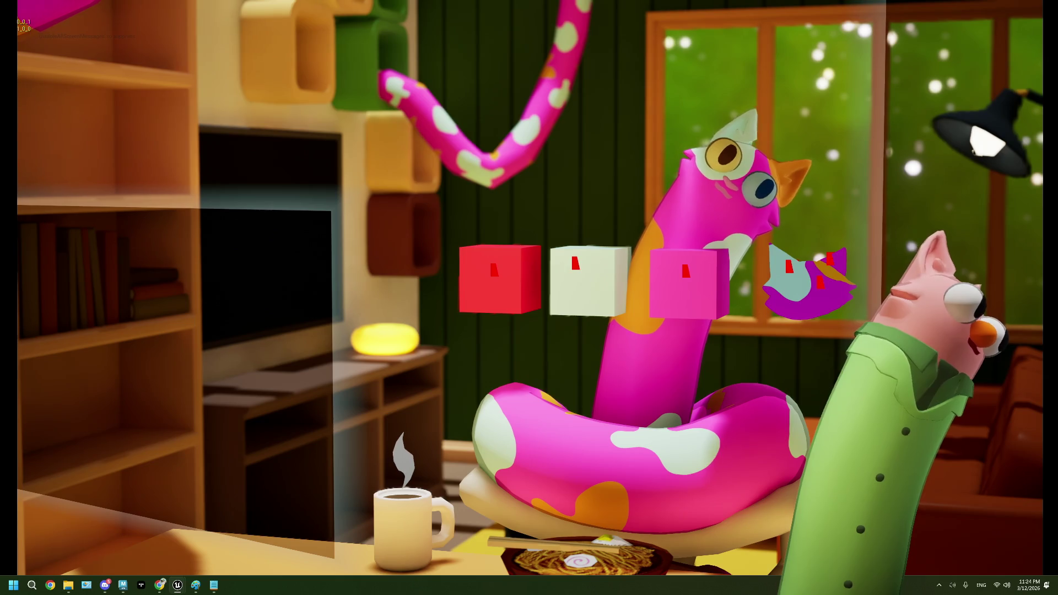
key(1)
key(1)
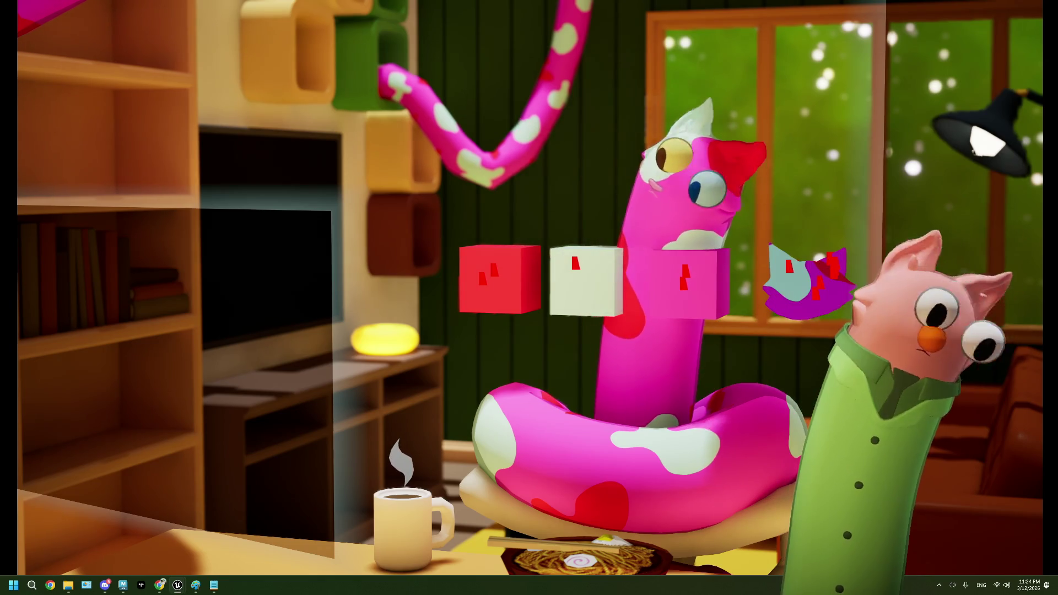
- Exit fullscreen, stop the play session and close the Message Log
key(F11)
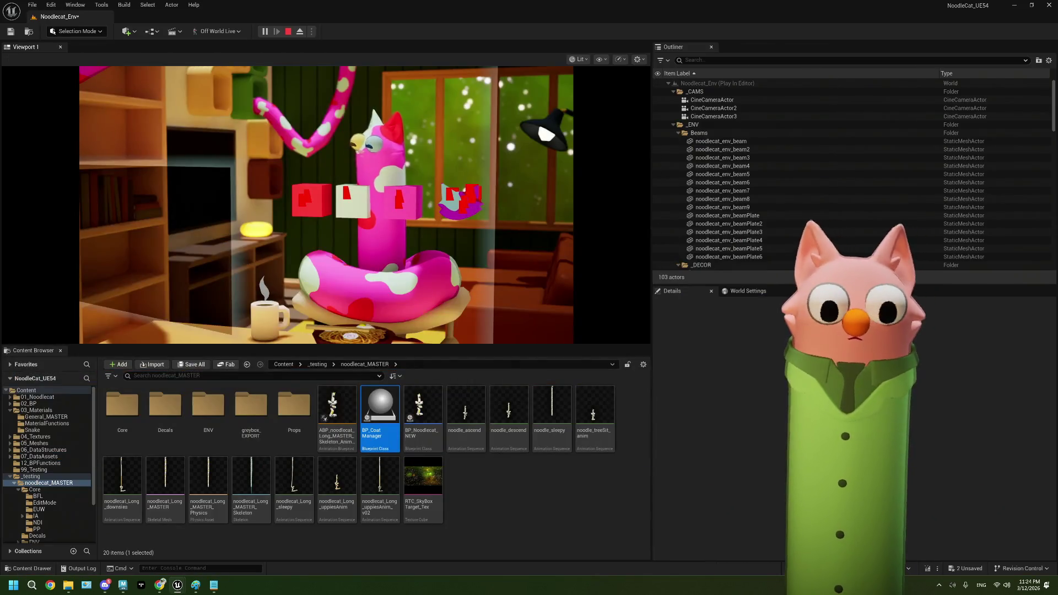
click(288, 32)
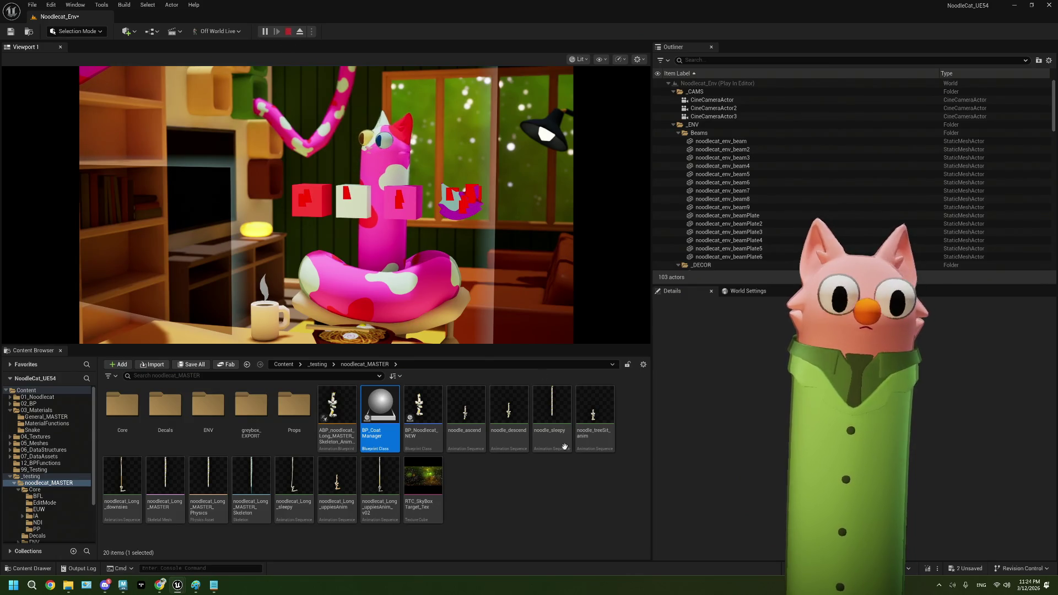
click(757, 142)
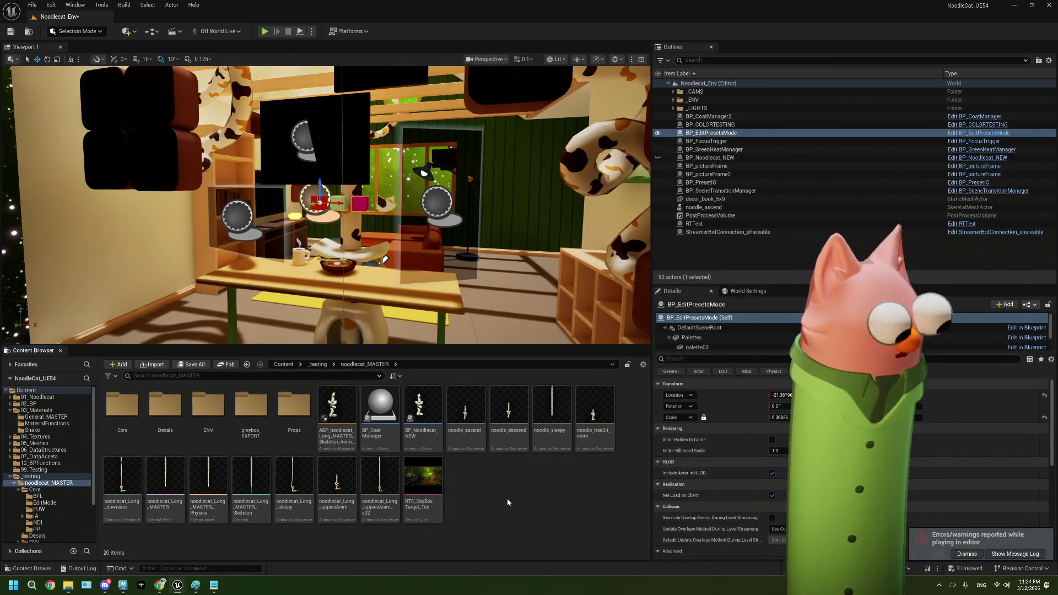